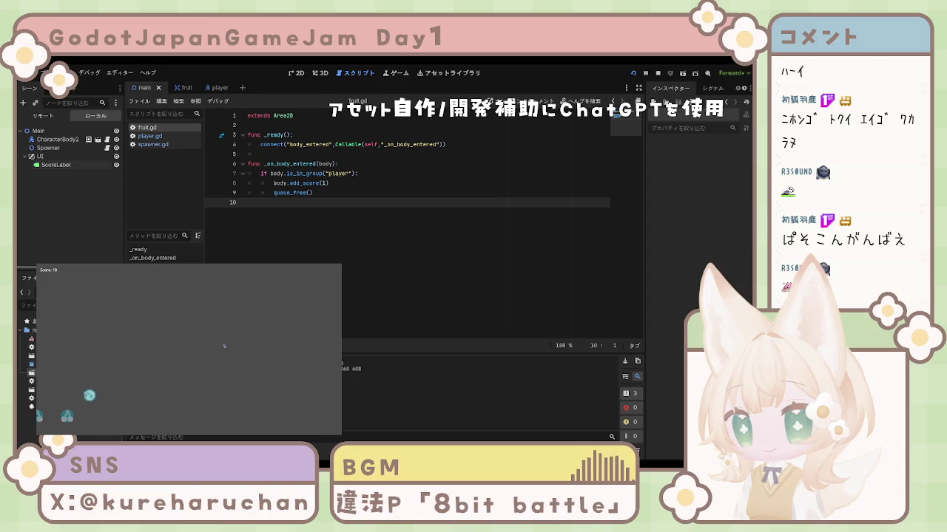
# Steer the player ball with the arrow keys toward the fruit in the running game.
pyautogui.press('Right')
pyautogui.press('Up')
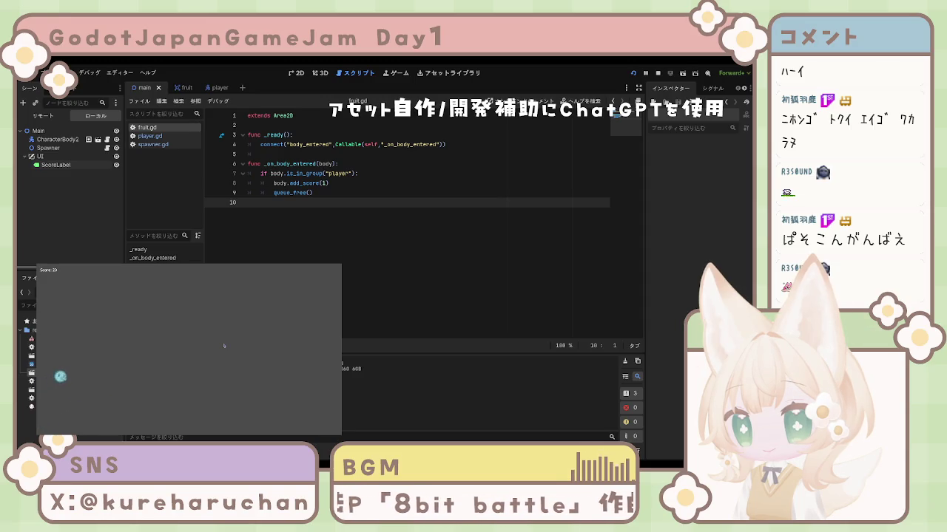
pyautogui.press('Right')
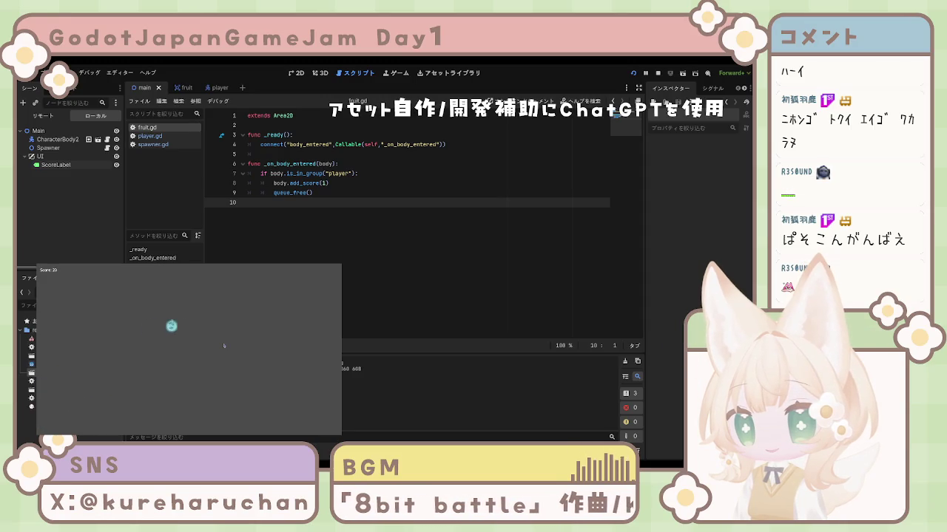
pyautogui.press('Down')
pyautogui.press('Left')
pyautogui.press('Up')
pyautogui.press('Right')
pyautogui.press('Down')
pyautogui.press('Left')
pyautogui.press('Up')
pyautogui.press('Up')
# Keep collecting fruit until the score reaches 20, then stop the game with F8.
pyautogui.press('Right')
pyautogui.press('Down')
pyautogui.press('Left')
pyautogui.press('Left')
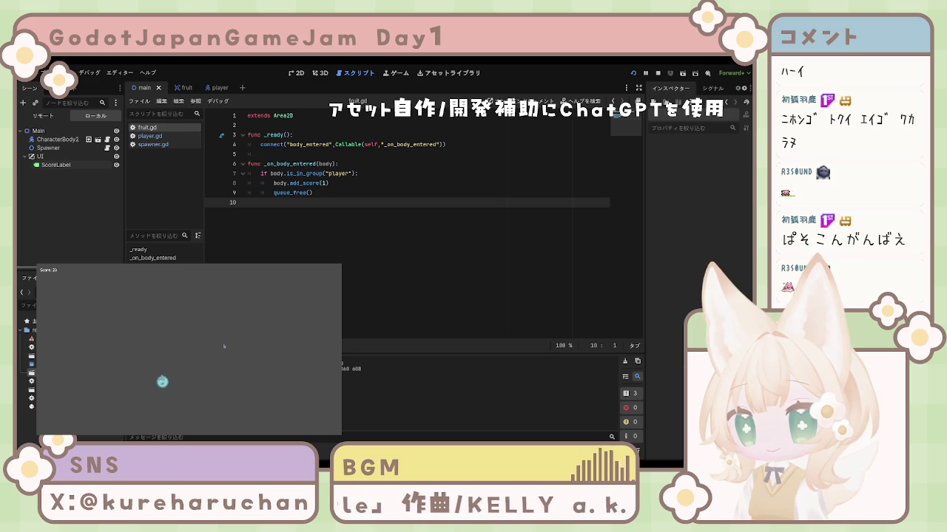
pyautogui.press('Up')
pyautogui.press('Right')
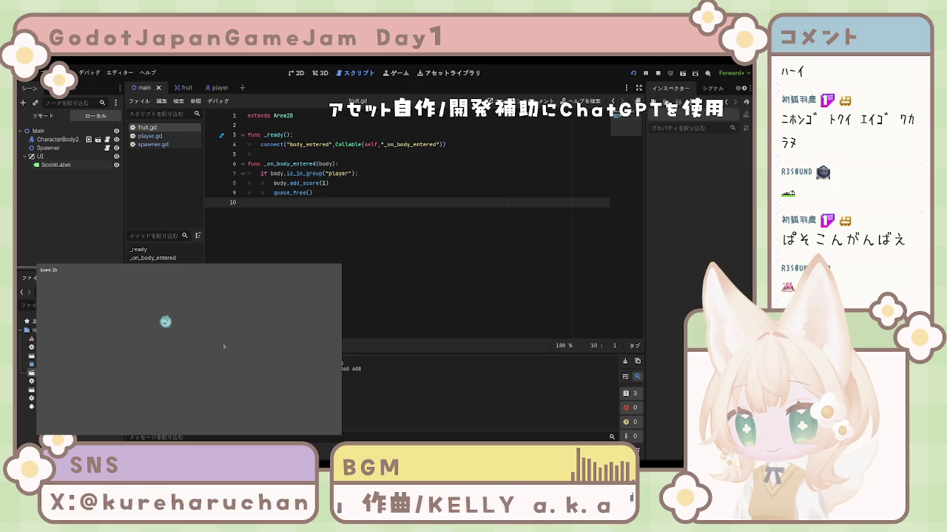
pyautogui.press('Left')
pyautogui.press('Up')
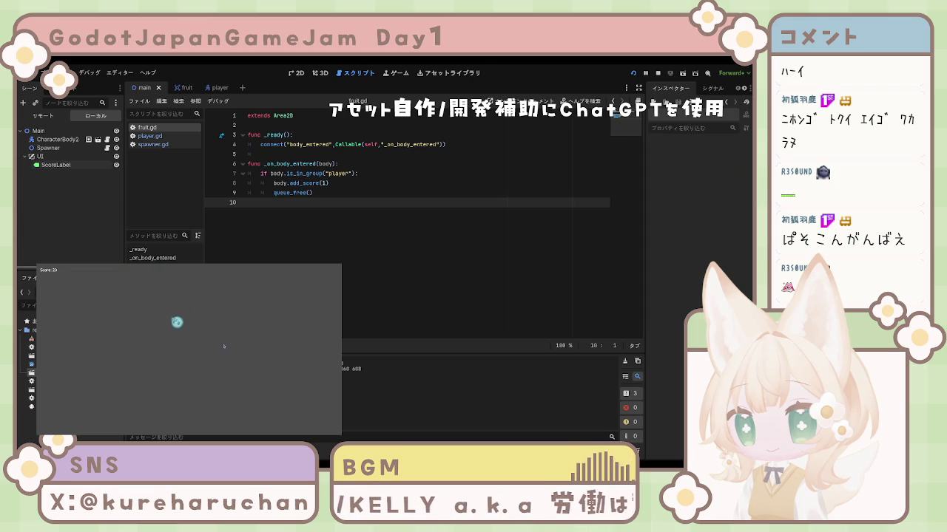
pyautogui.press('Right')
pyautogui.press('Left')
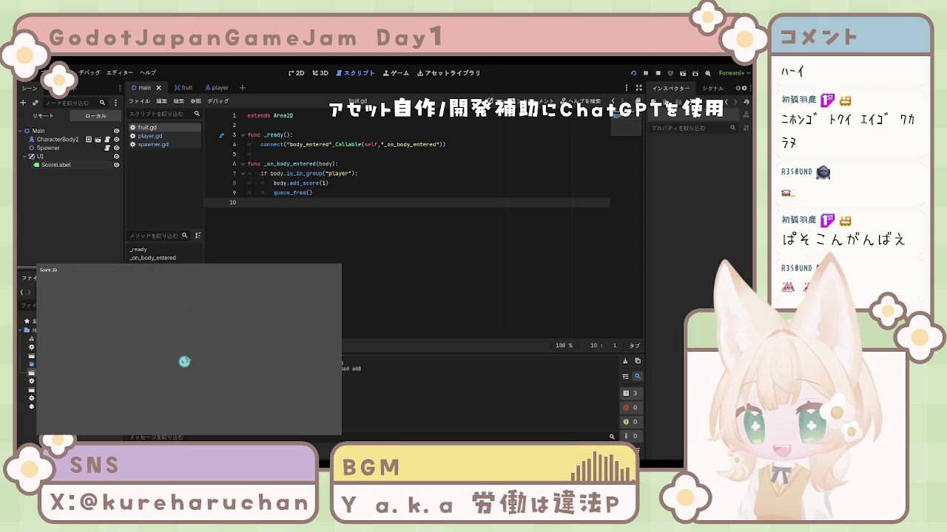
pyautogui.press('F8')
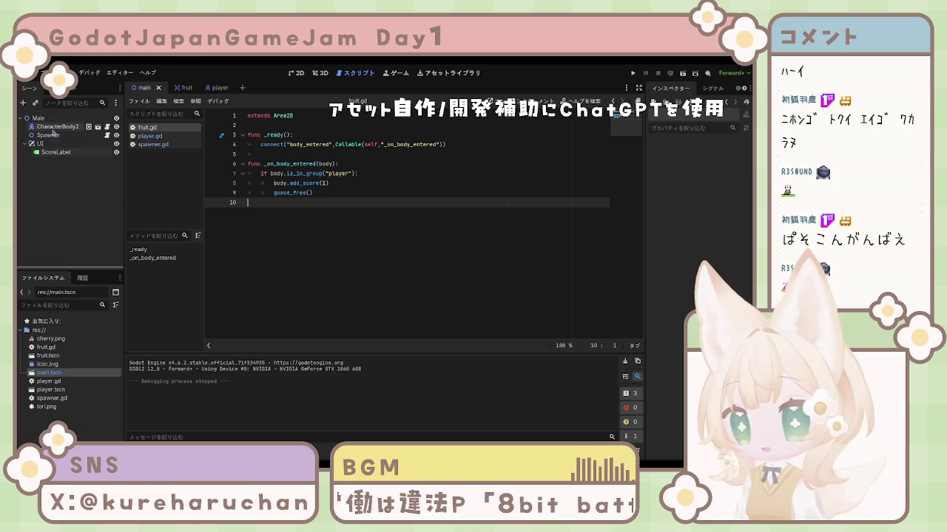
# Open the player scene, select CharacterBody2D and read through player.gd's movement code.
pyautogui.click(214, 87)
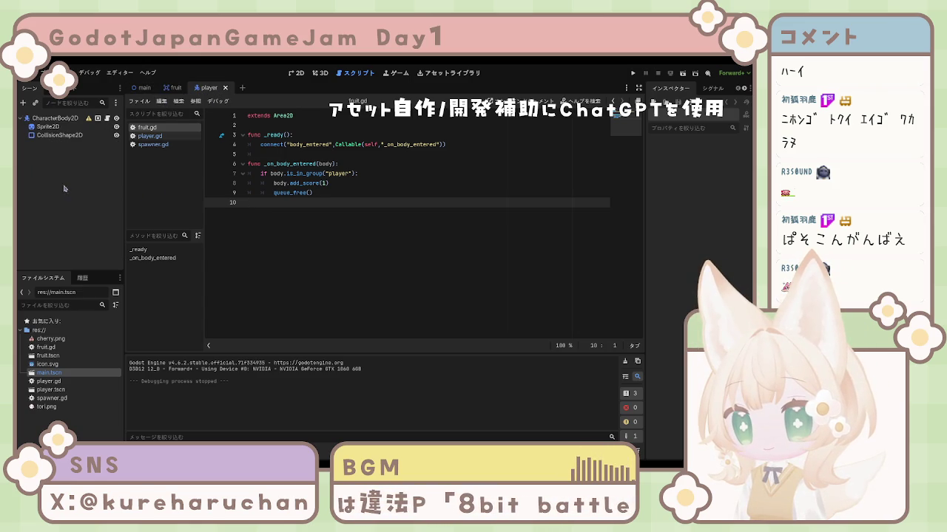
pyautogui.click(60, 119)
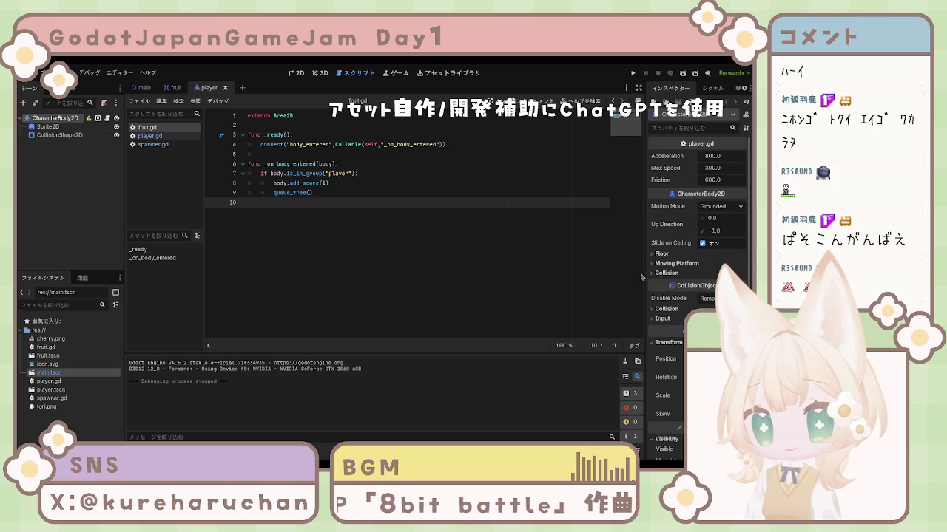
pyautogui.click(149, 136)
pyautogui.click(434, 270)
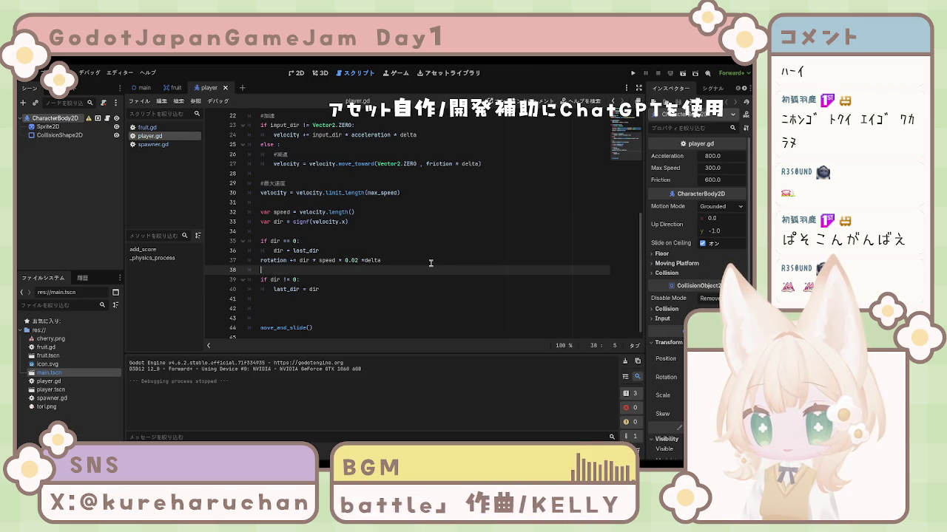
pyautogui.scroll(4, 432, 264)
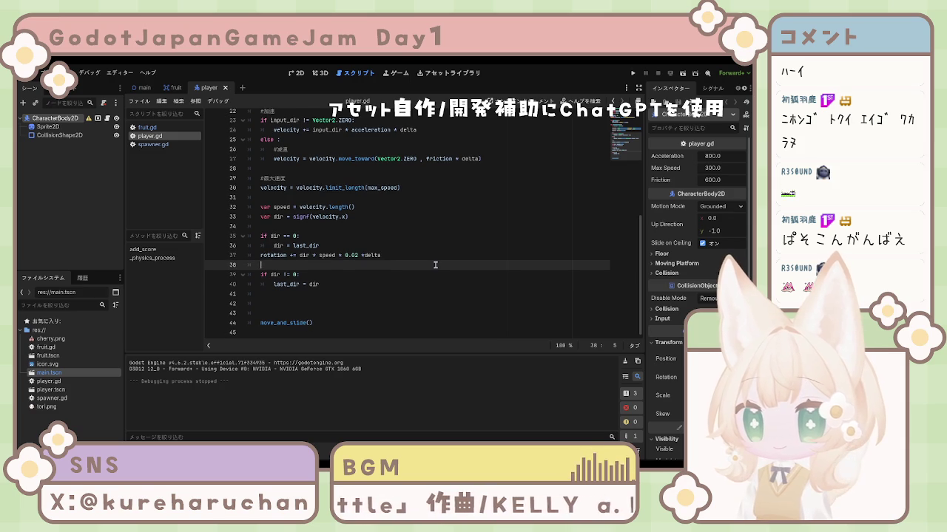
pyautogui.scroll(2, 441, 268)
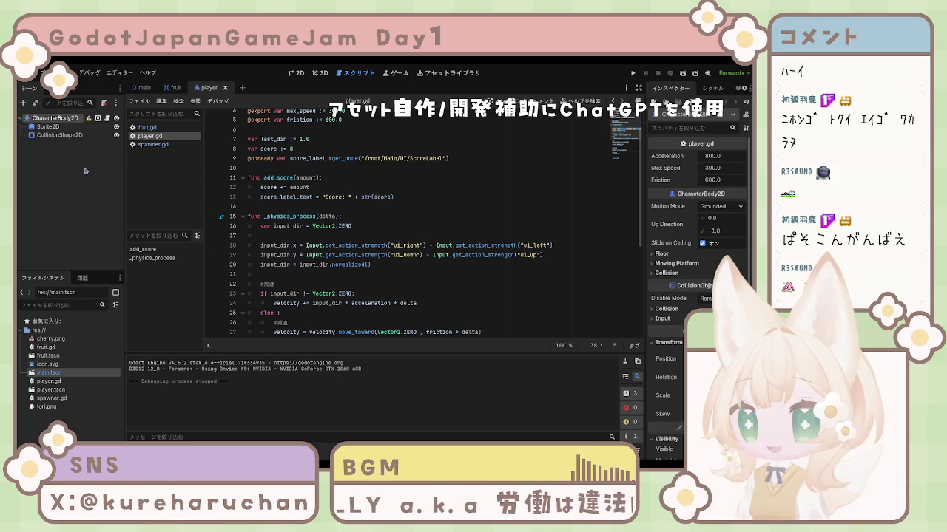
pyautogui.click(53, 136)
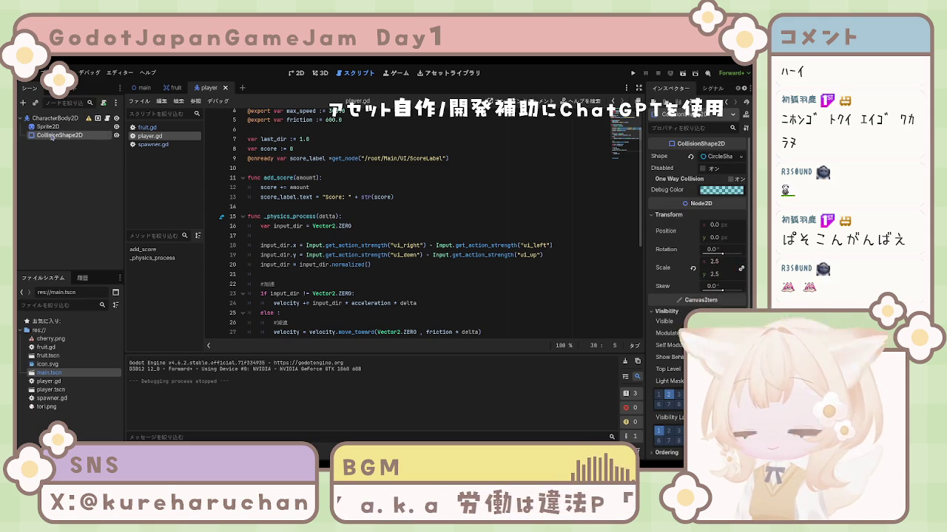
# Open the fruit scene and look over fruit.gd, then select Sprite2D and return to player.gd.
pyautogui.click(171, 90)
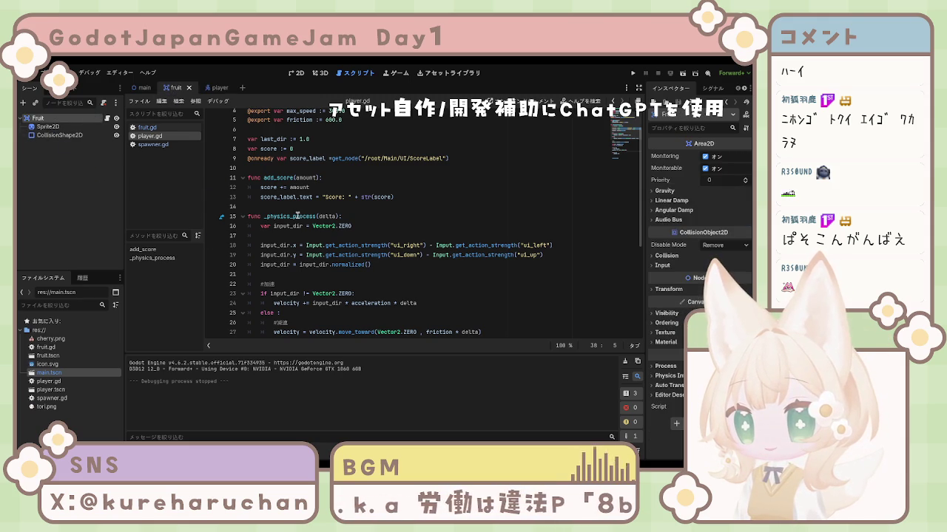
pyautogui.scroll(-6, 342, 273)
pyautogui.click(343, 274)
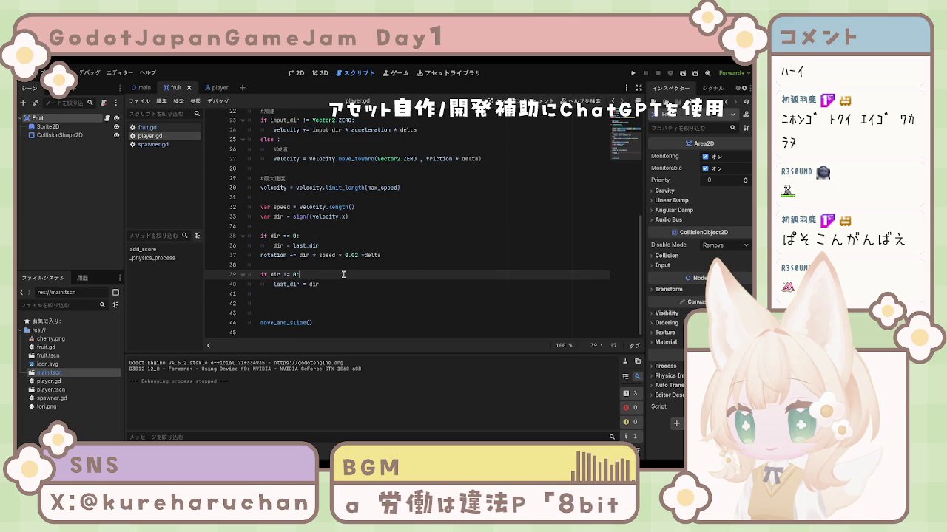
pyautogui.click(163, 144)
pyautogui.click(151, 127)
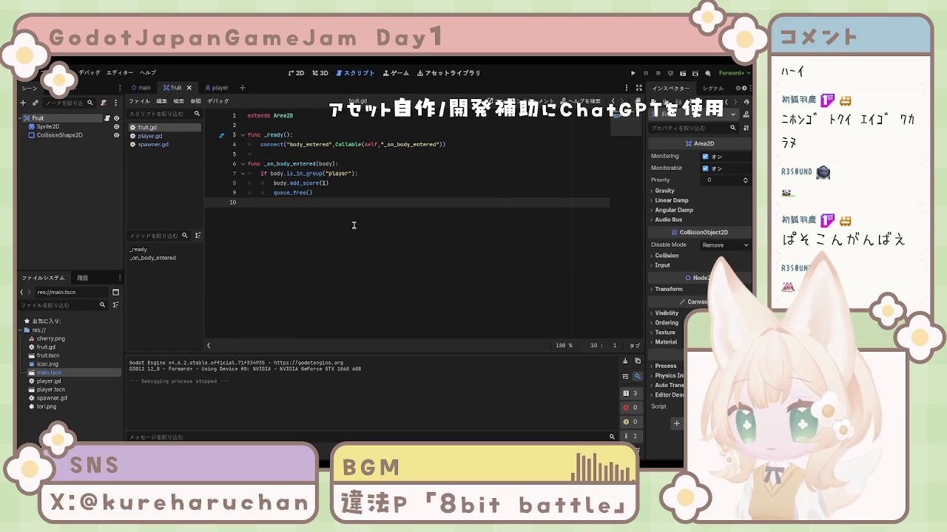
pyautogui.moveTo(348, 204); pyautogui.dragTo(200, 114)
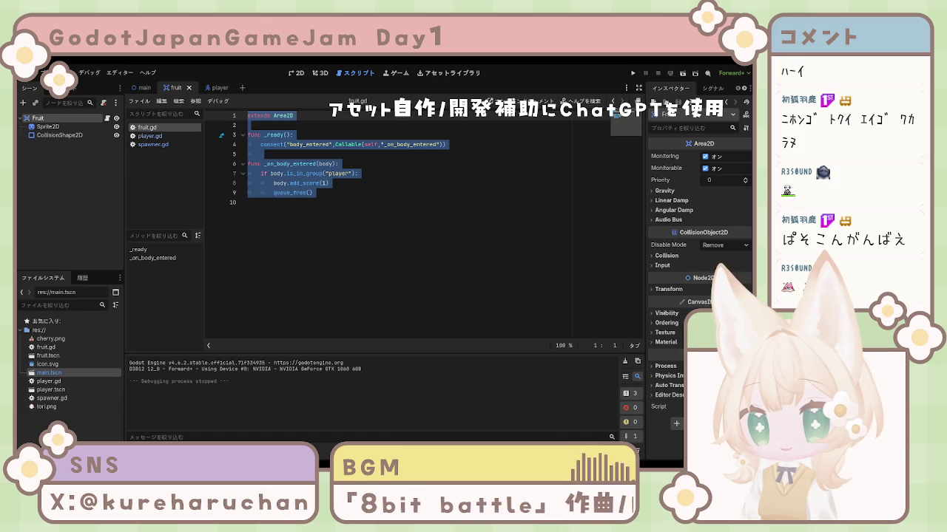
pyautogui.click(531, 255)
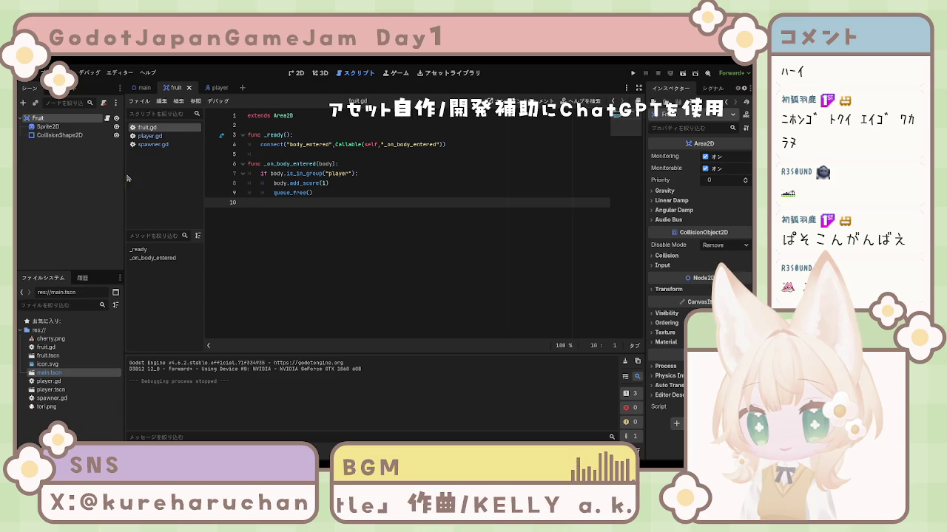
pyautogui.click(48, 127)
pyautogui.click(150, 136)
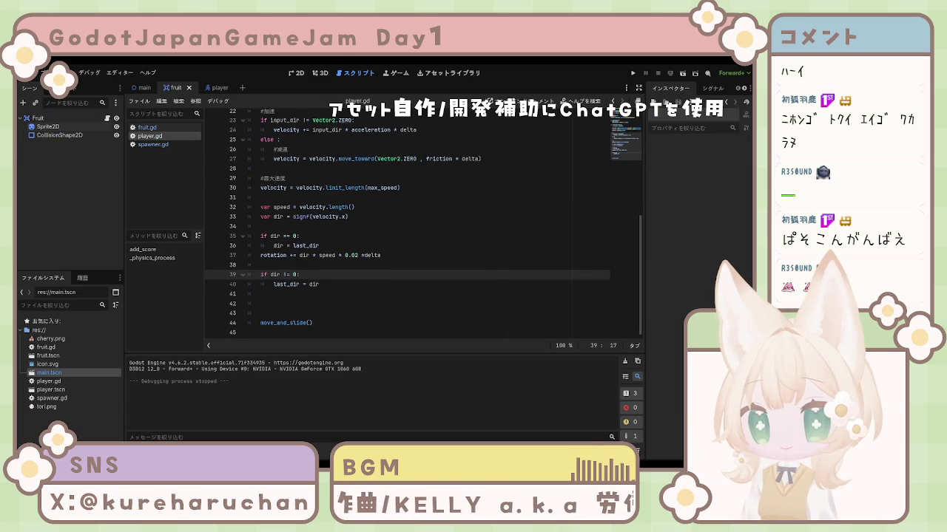
pyautogui.click(444, 227)
pyautogui.scroll(4, 446, 240)
pyautogui.scroll(-3, 446, 245)
pyautogui.scroll(4, 448, 246)
pyautogui.scroll(2, 448, 246)
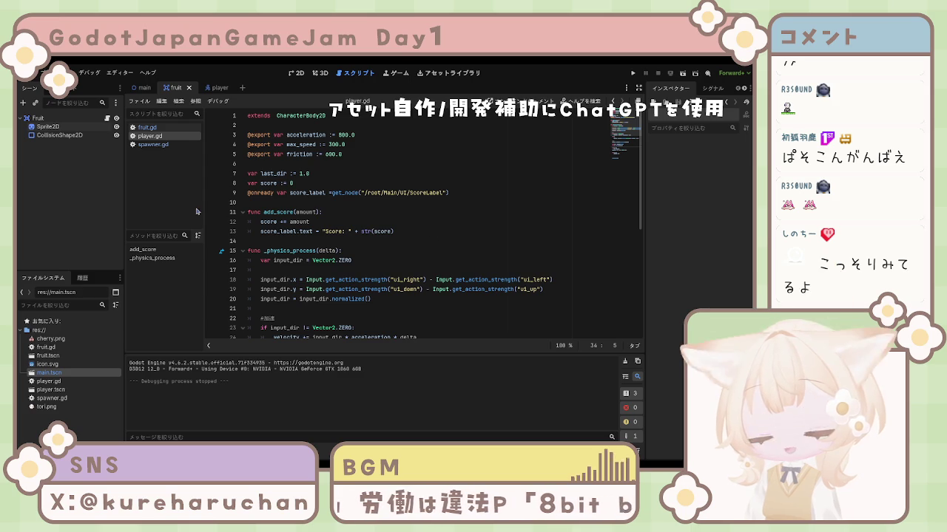
pyautogui.click(324, 182)
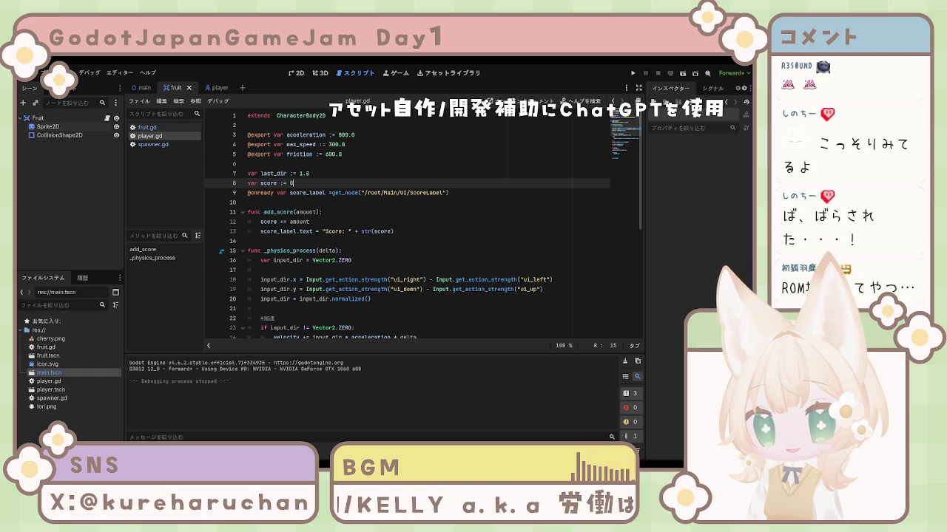
# Look over player.gd's score label update, input handling lines and add_score function.
pyautogui.click(369, 233)
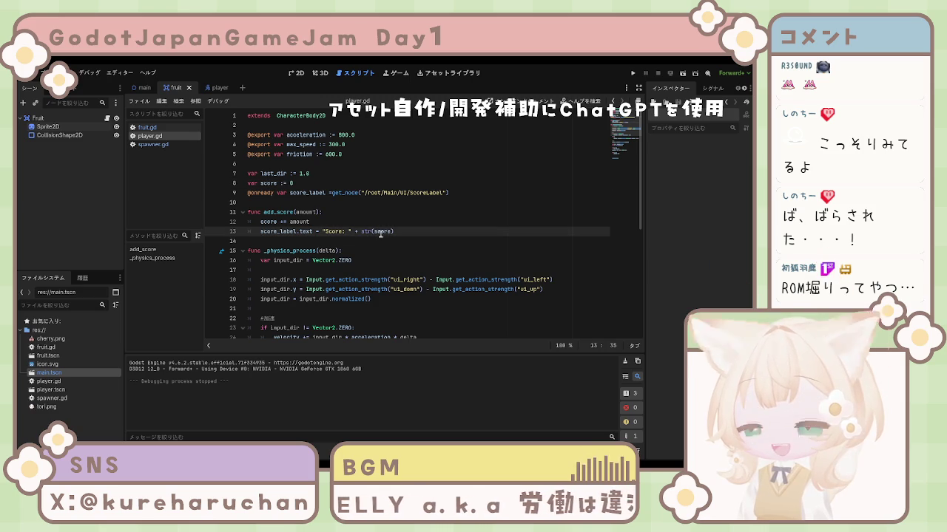
pyautogui.press('Up')
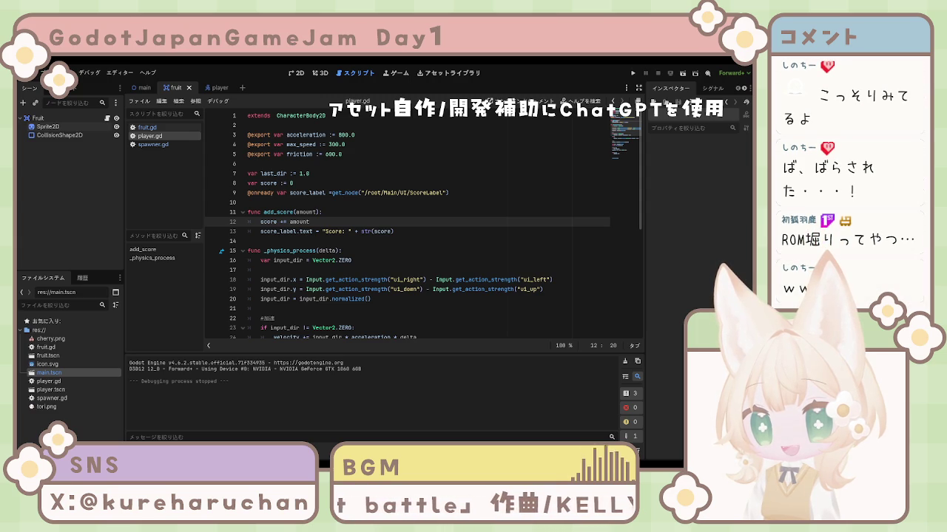
pyautogui.click(410, 289)
pyautogui.scroll(-3, 411, 289)
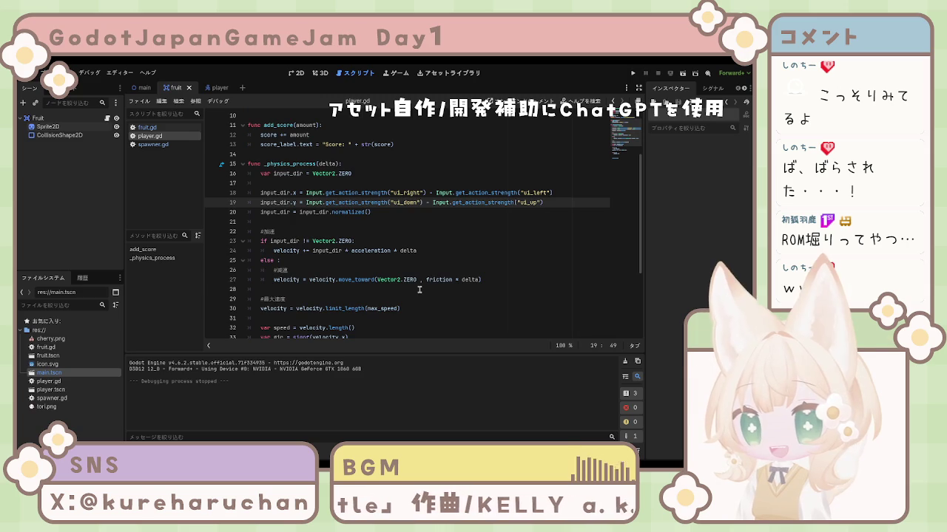
pyautogui.scroll(3, 419, 290)
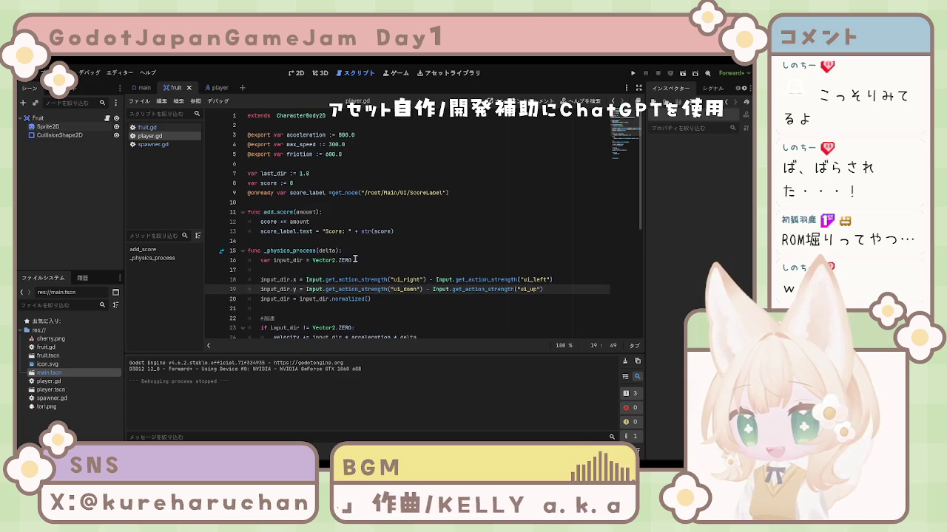
pyautogui.scroll(-3, 352, 189)
pyautogui.scroll(3, 352, 189)
pyautogui.click(411, 201)
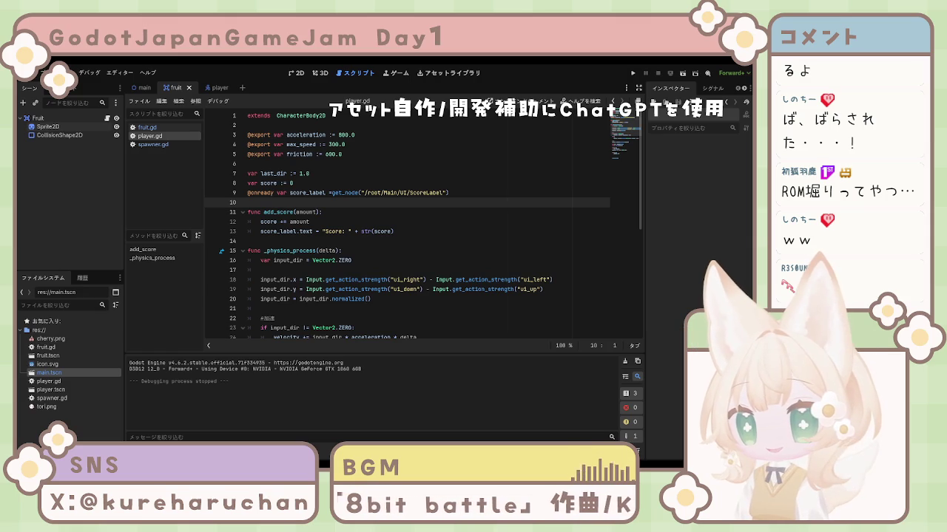
pyautogui.click(360, 212)
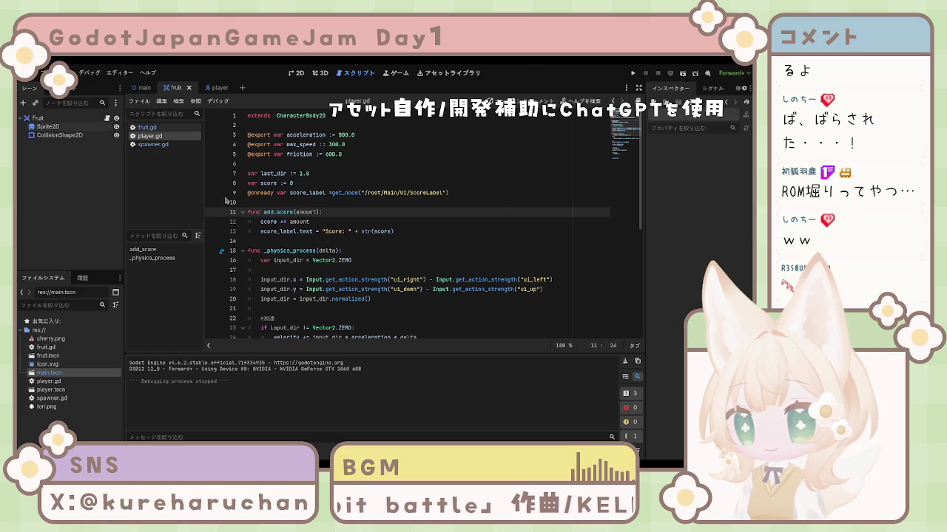
# Switch to the player scene and scroll player.gd down through _physics_process to move_and_slide().
pyautogui.click(211, 88)
pyautogui.click(148, 127)
pyautogui.click(154, 136)
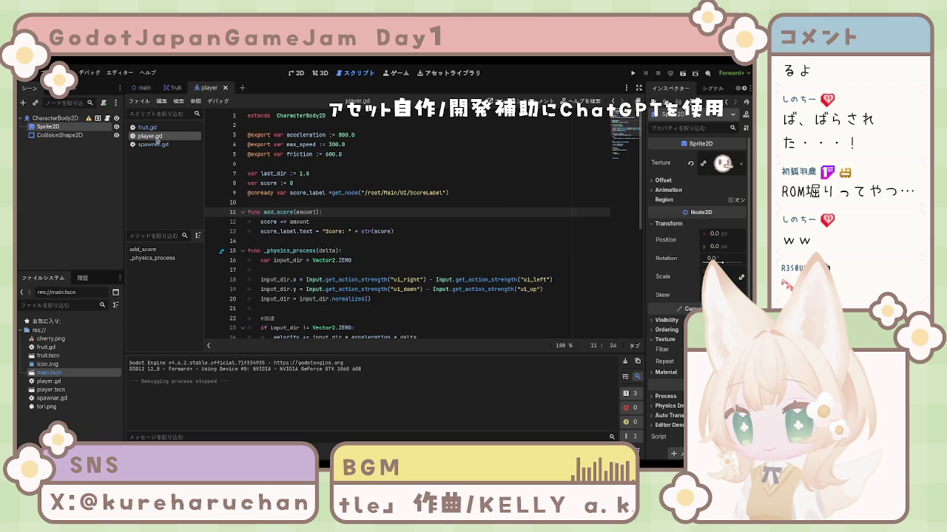
pyautogui.click(402, 232)
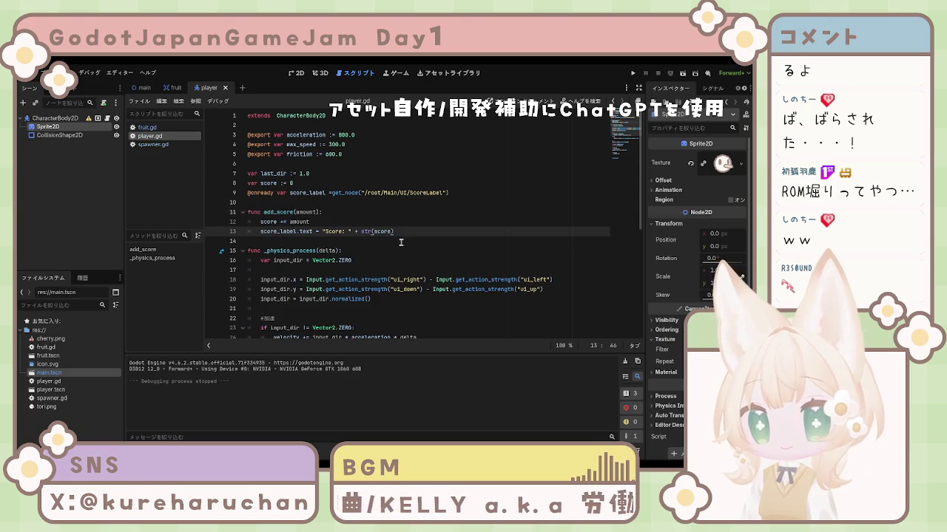
pyautogui.scroll(-2, 401, 242)
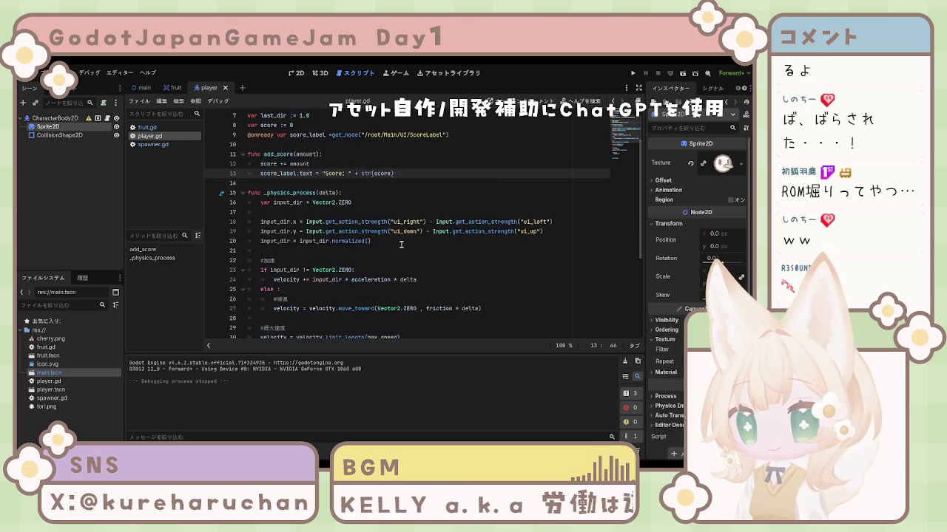
pyautogui.scroll(-5, 401, 244)
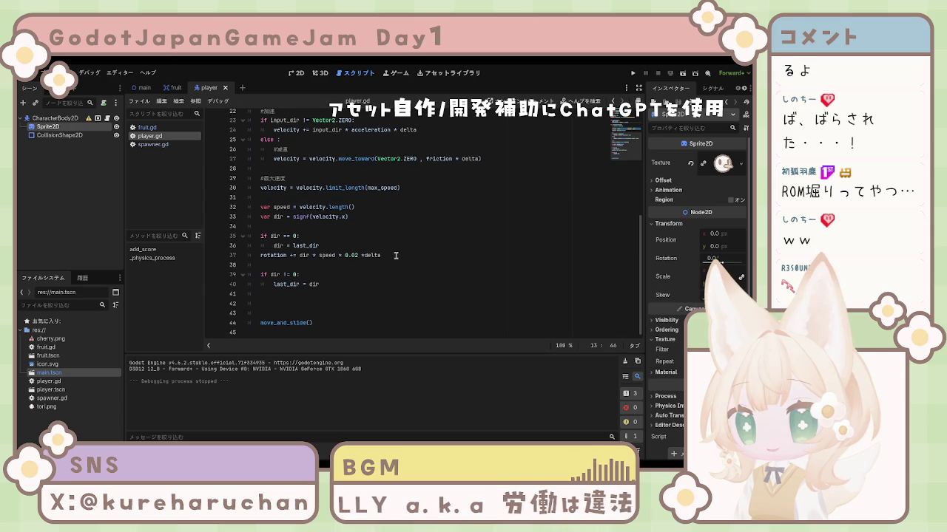
# Delete the stray blank line by move_and_slide() and add a new line 43 at the script's end.
pyautogui.click(277, 314)
pyautogui.press('BackSpace')
pyautogui.press('BackSpace')
pyautogui.press('BackSpace')
pyautogui.press('BackSpace')
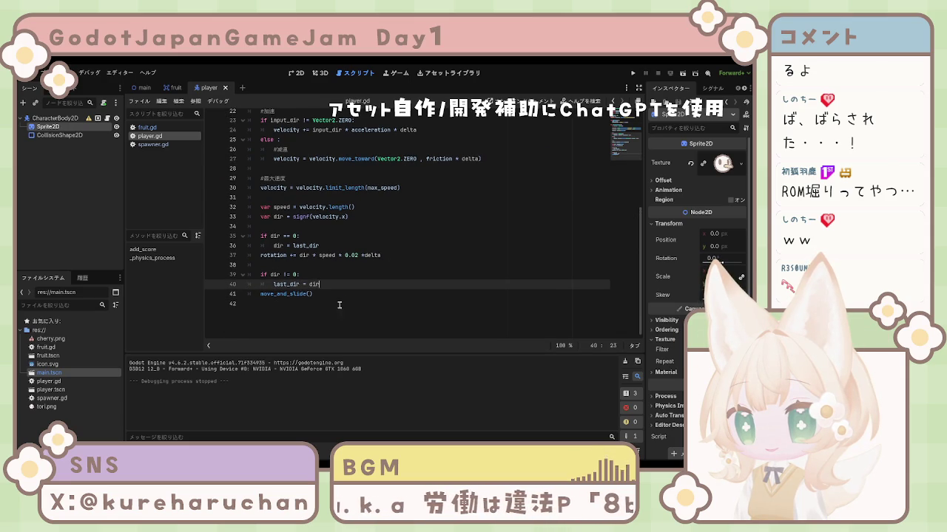
pyautogui.click(337, 309)
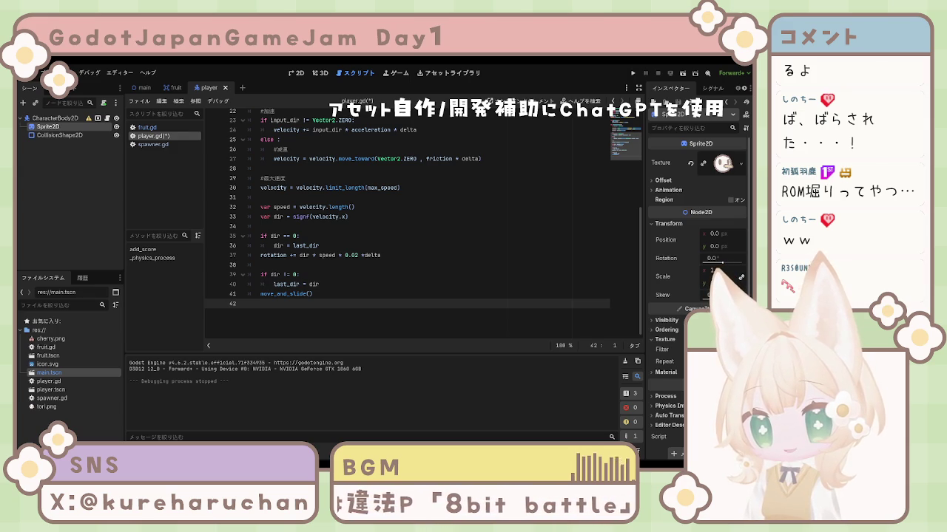
pyautogui.click(456, 232)
pyautogui.scroll(7, 456, 231)
pyautogui.scroll(-3, 425, 242)
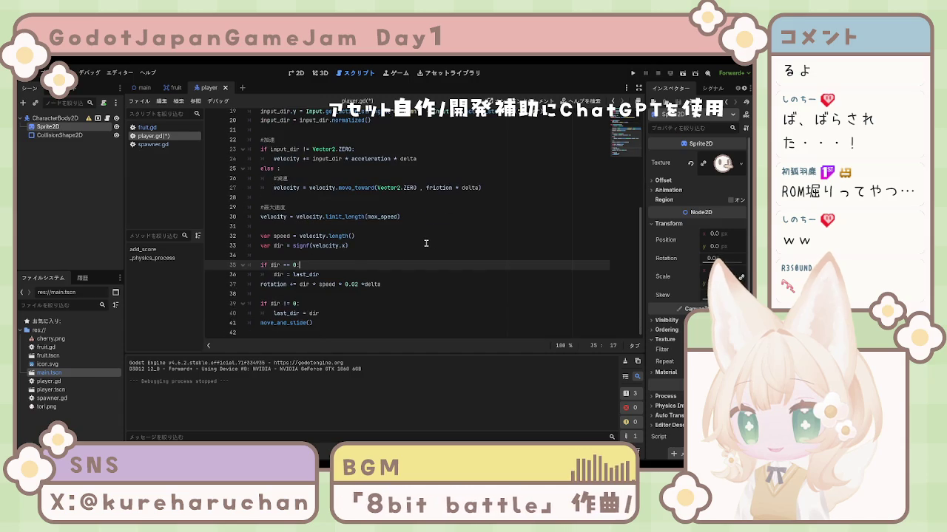
pyautogui.click(346, 329)
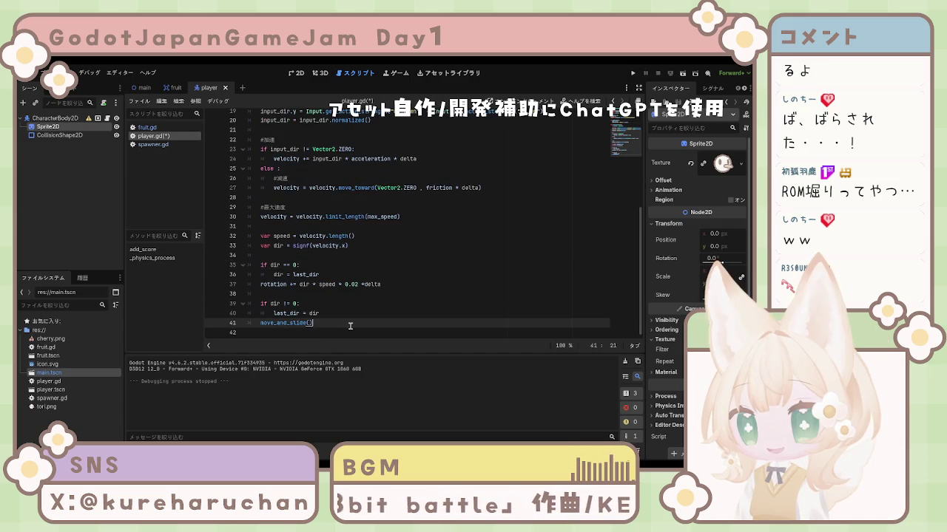
pyautogui.press('Return')
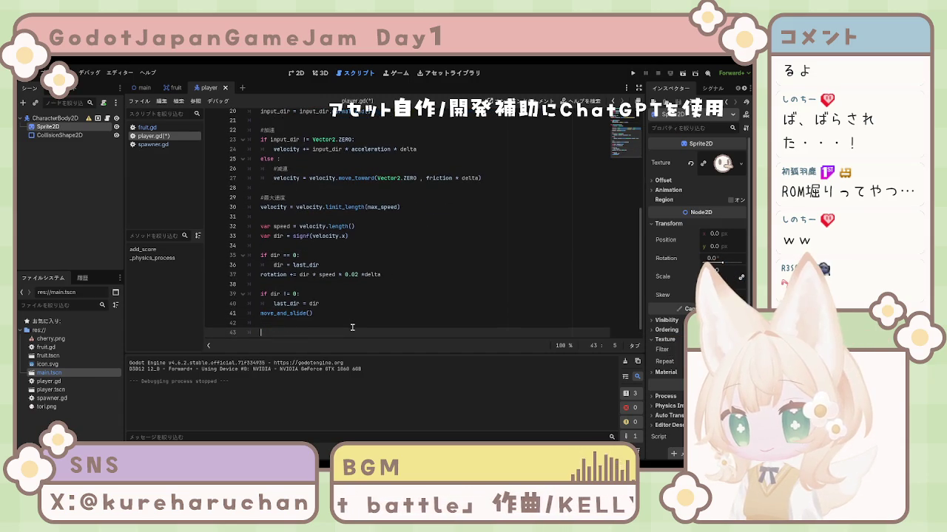
# Paste 'var eat_count := 0' and 'var evolve_threshold := 10' at the end, add the missing var, and save.
pyautogui.write('var eat_count := 0 var evolve_threshold := 10')
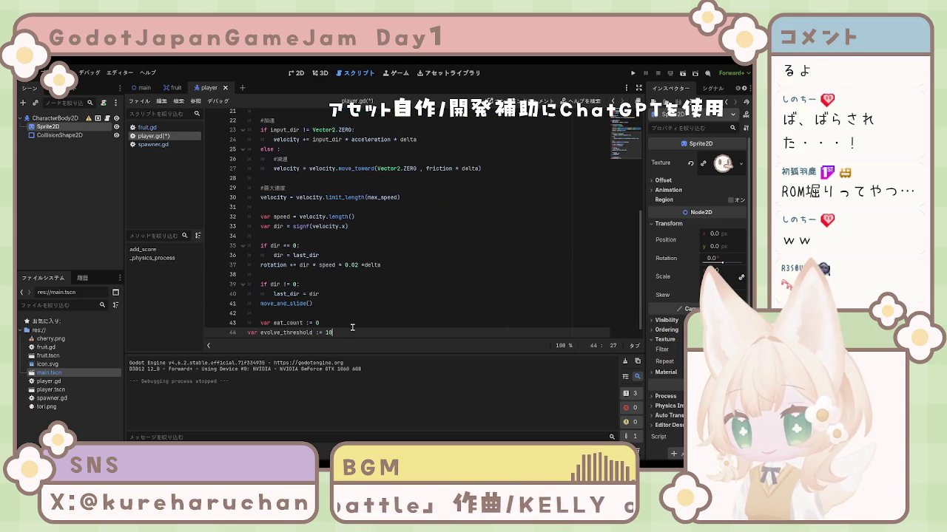
pyautogui.scroll(-1, 358, 329)
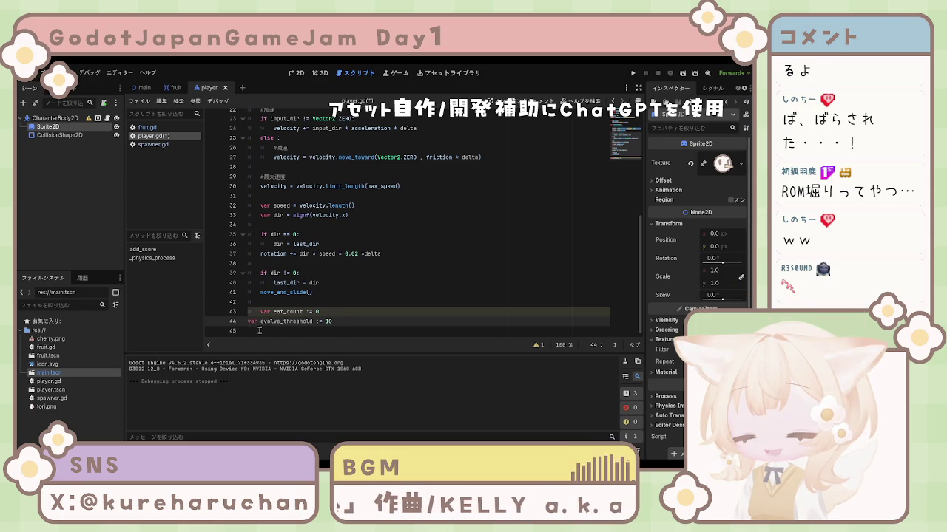
pyautogui.write('var')
pyautogui.hotkey('ctrl', 's')
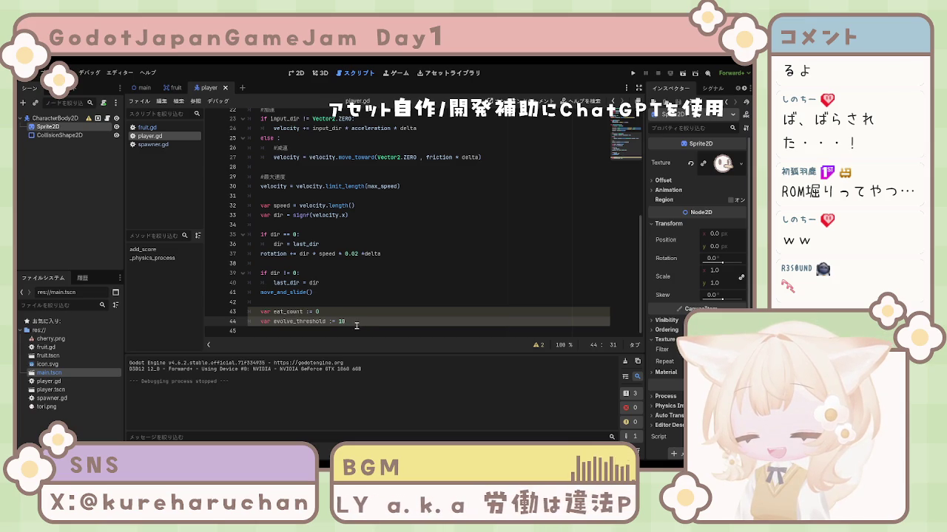
# Select and check the two new variable lines 43–44, then clear the selection.
pyautogui.click(285, 312)
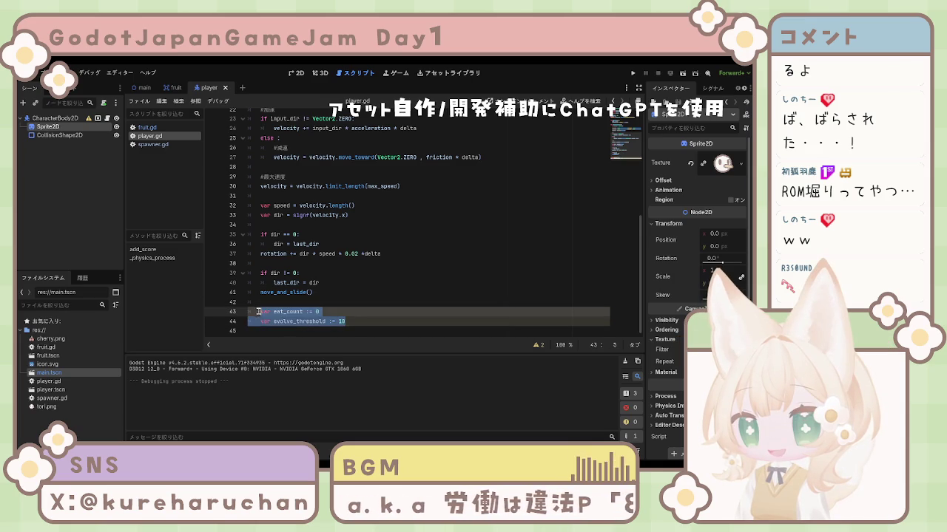
pyautogui.moveTo(262, 312); pyautogui.dragTo(352, 321)
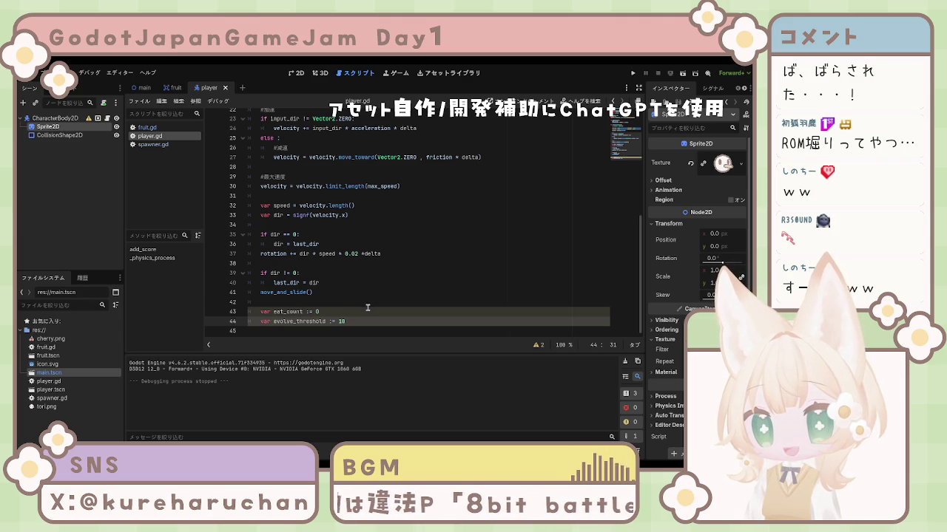
pyautogui.click(273, 311)
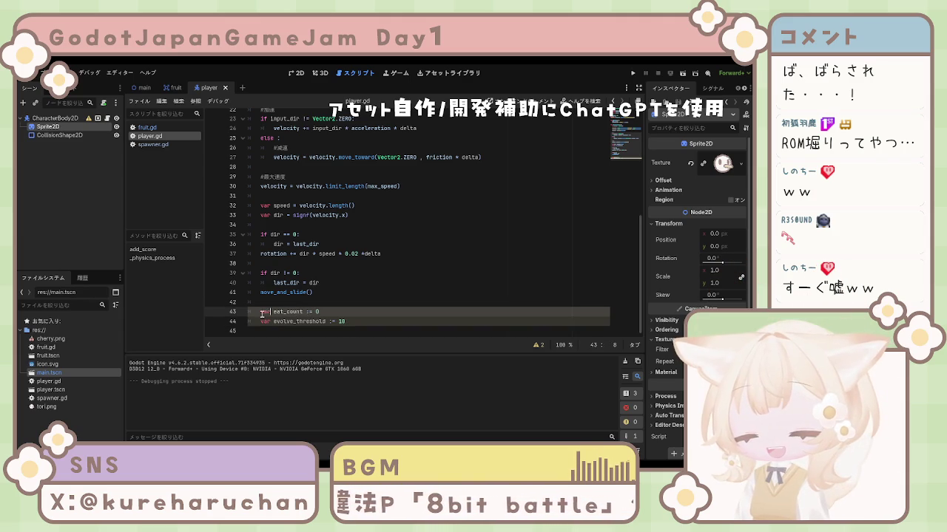
pyautogui.moveTo(261, 312); pyautogui.dragTo(345, 321)
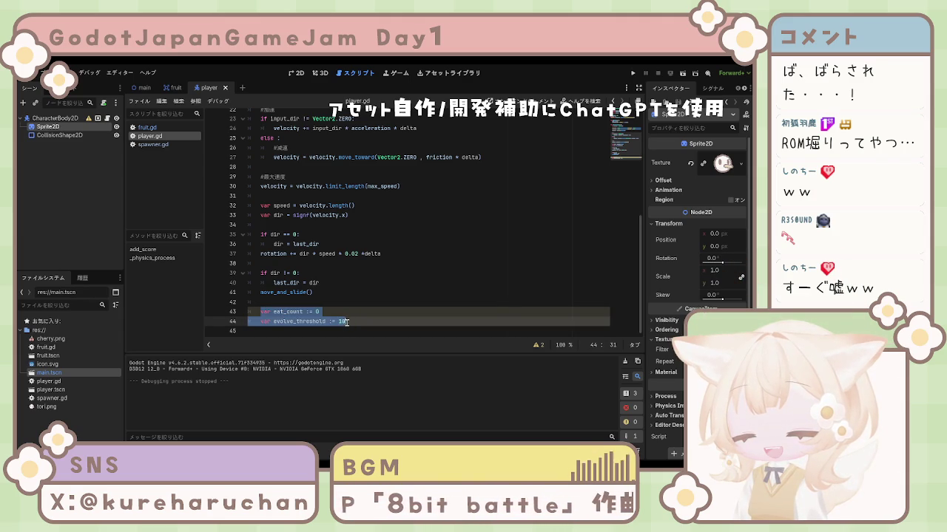
pyautogui.click(266, 311)
pyautogui.moveTo(260, 311); pyautogui.dragTo(345, 321)
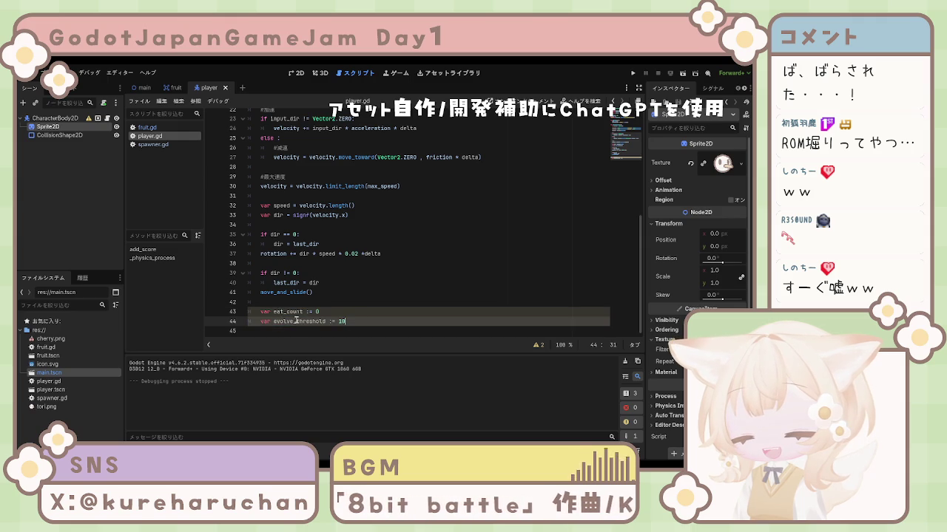
pyautogui.click(377, 326)
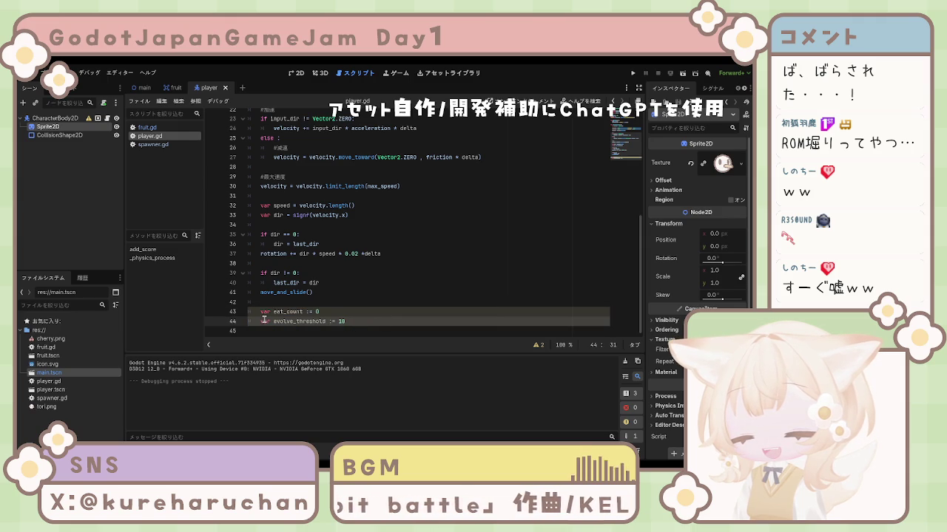
pyautogui.moveTo(261, 311); pyautogui.dragTo(382, 319)
pyautogui.click(392, 308)
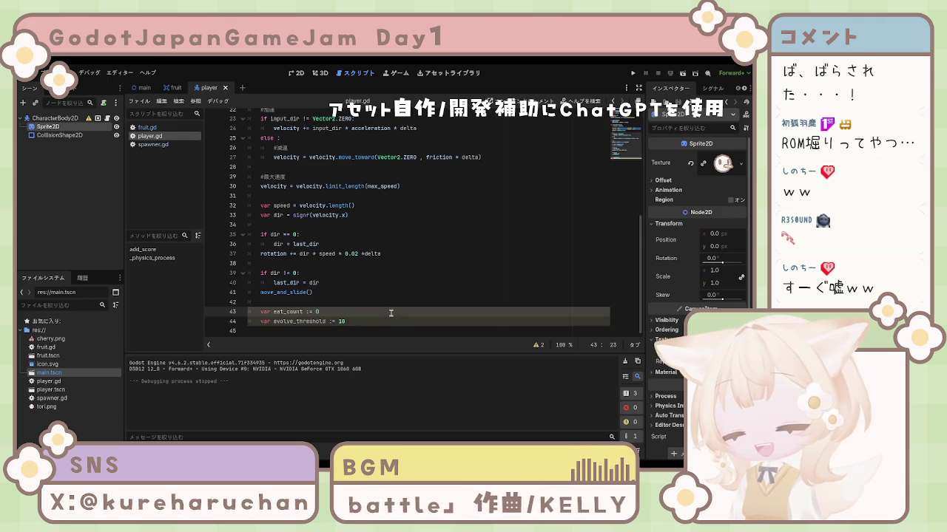
pyautogui.click(364, 326)
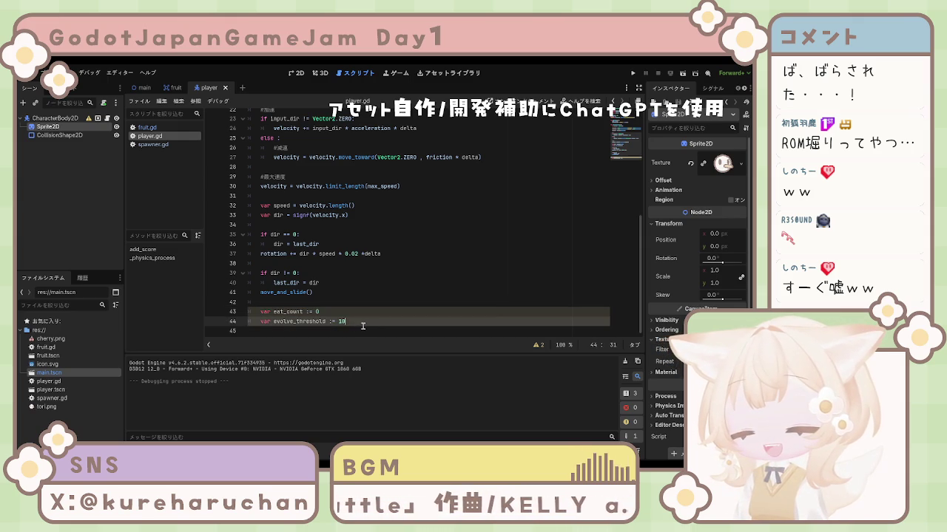
pyautogui.moveTo(341, 324)
pyautogui.mouseDown()
pyautogui.moveTo(259, 322)
pyautogui.moveTo(257, 314)
pyautogui.mouseUp()
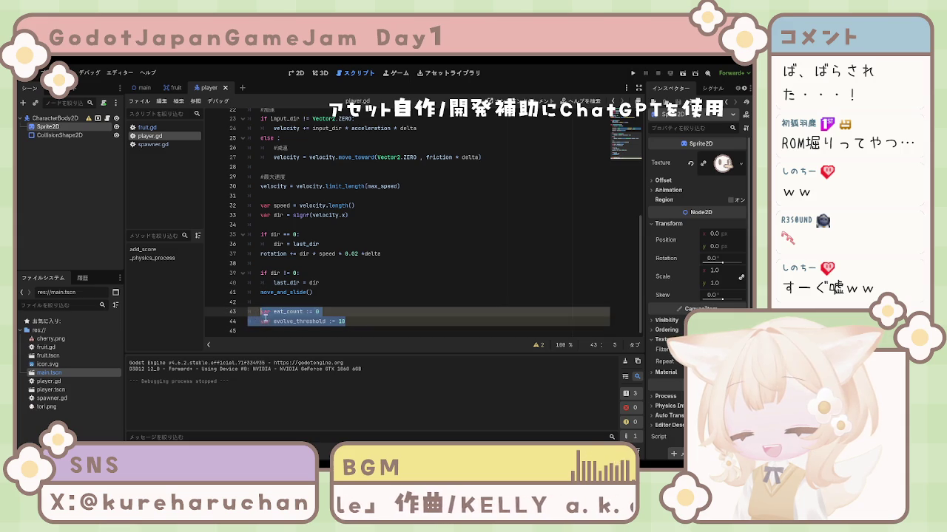
pyautogui.press('Right')
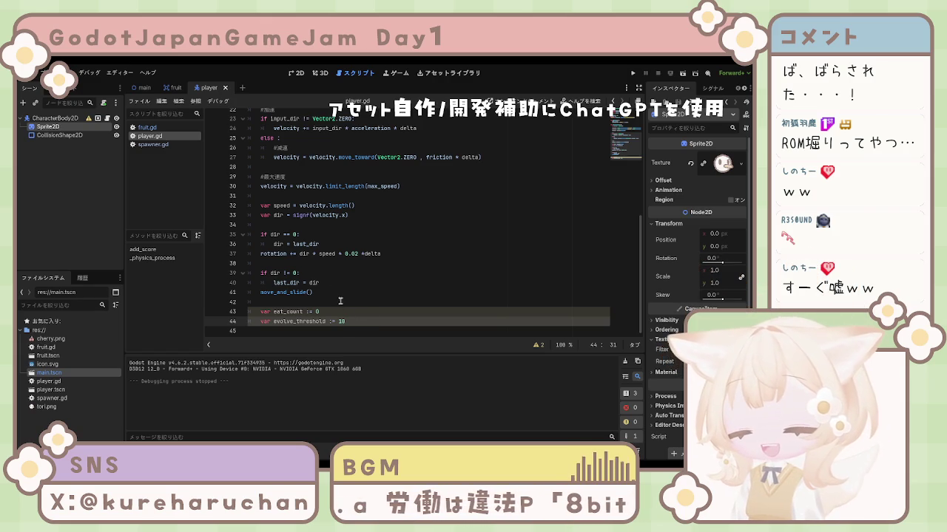
pyautogui.click(634, 73)
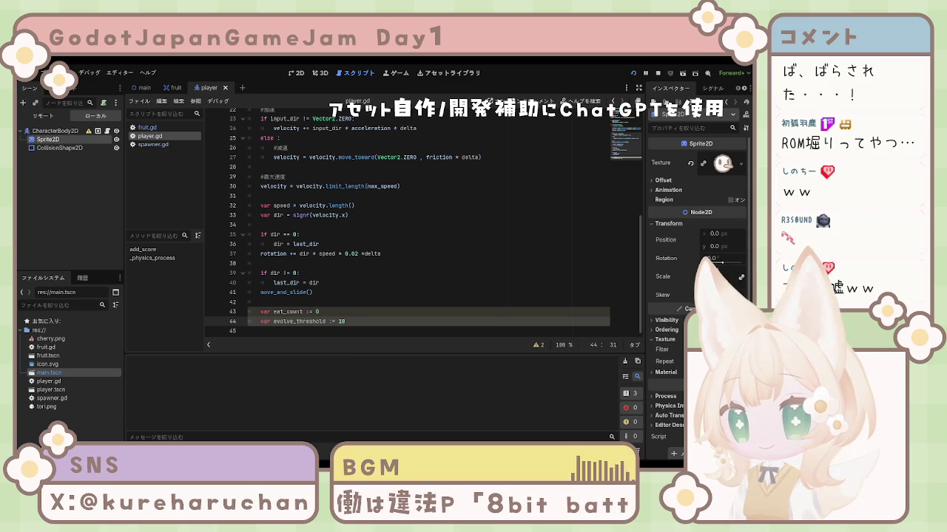
pyautogui.press('Down')
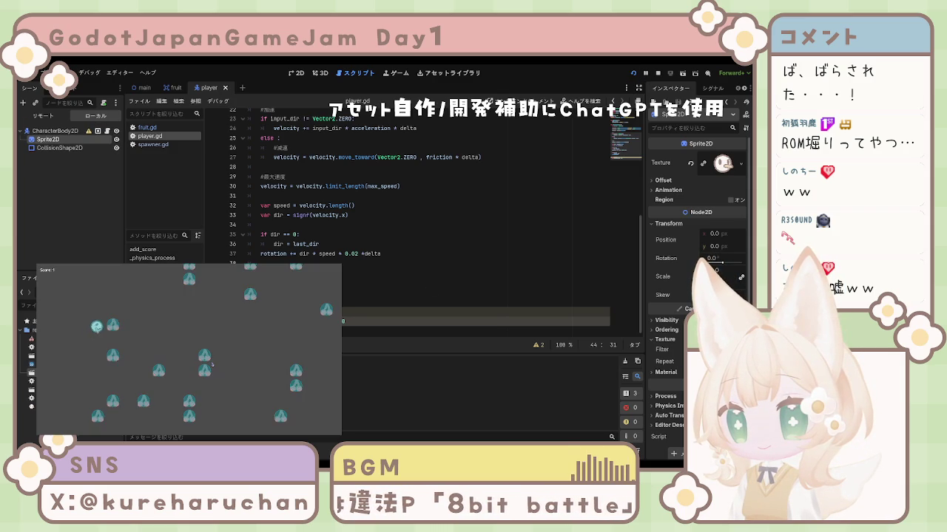
pyautogui.press('F8')
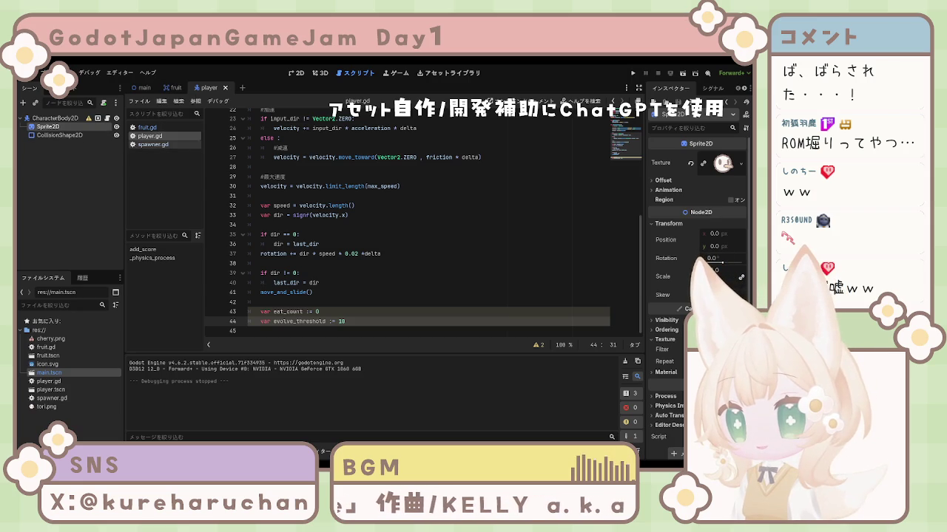
pyautogui.click(148, 127)
pyautogui.moveTo(233, 153); pyautogui.dragTo(229, 116)
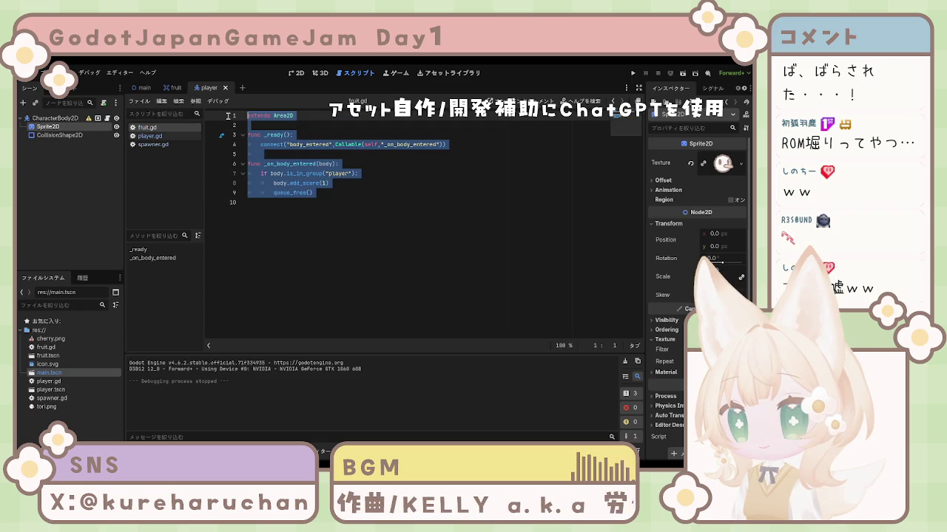
pyautogui.click(290, 202)
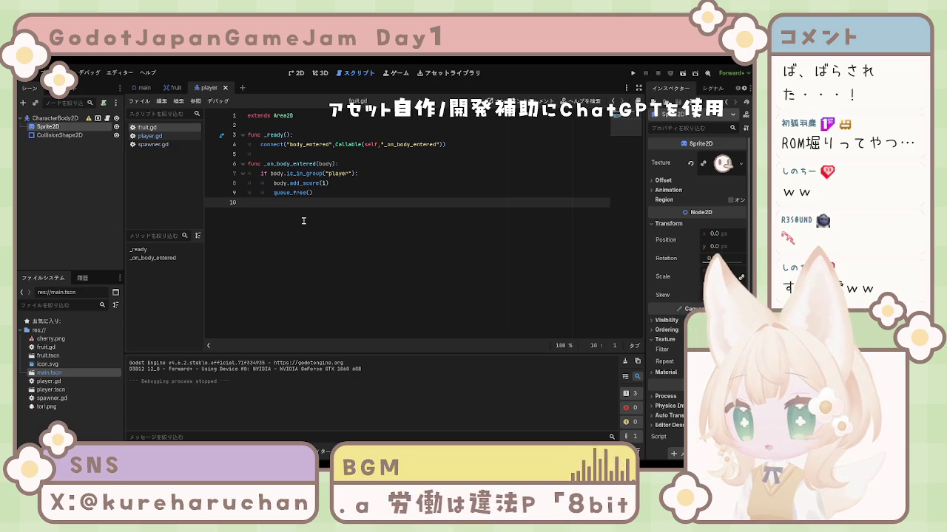
pyautogui.moveTo(301, 221); pyautogui.dragTo(232, 112)
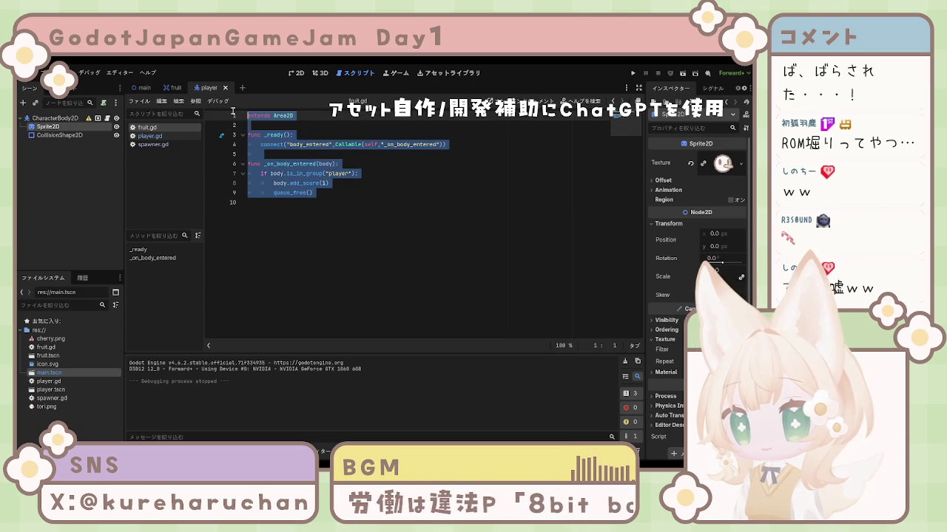
pyautogui.click(284, 203)
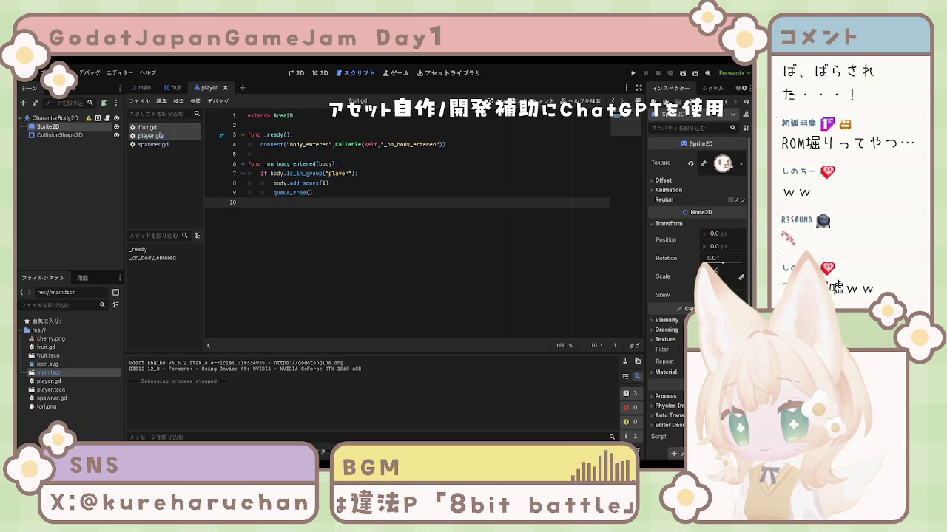
pyautogui.hotkey('ctrl', 'a')
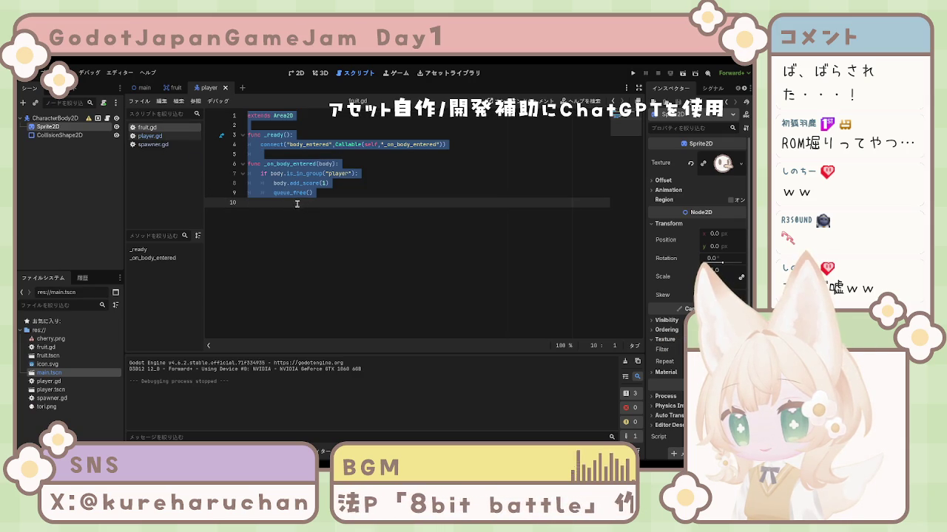
pyautogui.click(158, 138)
pyautogui.click(156, 129)
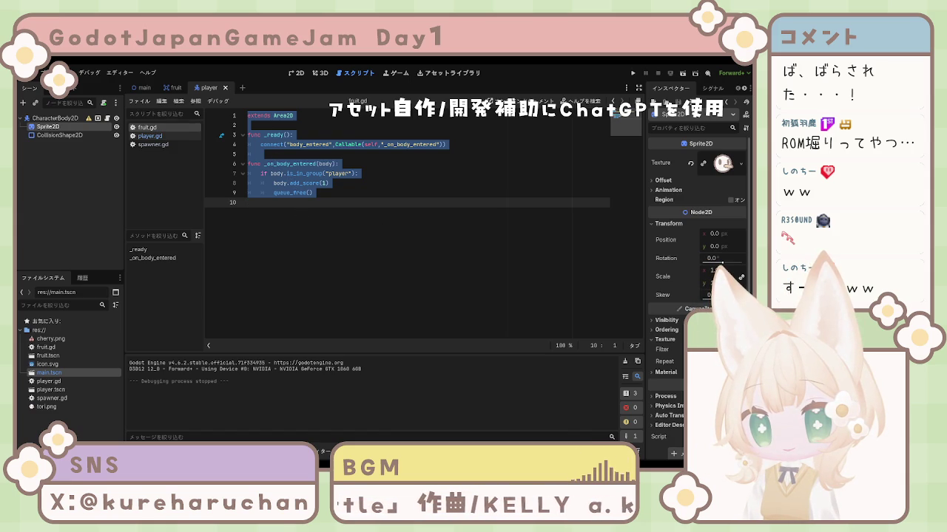
pyautogui.click(359, 244)
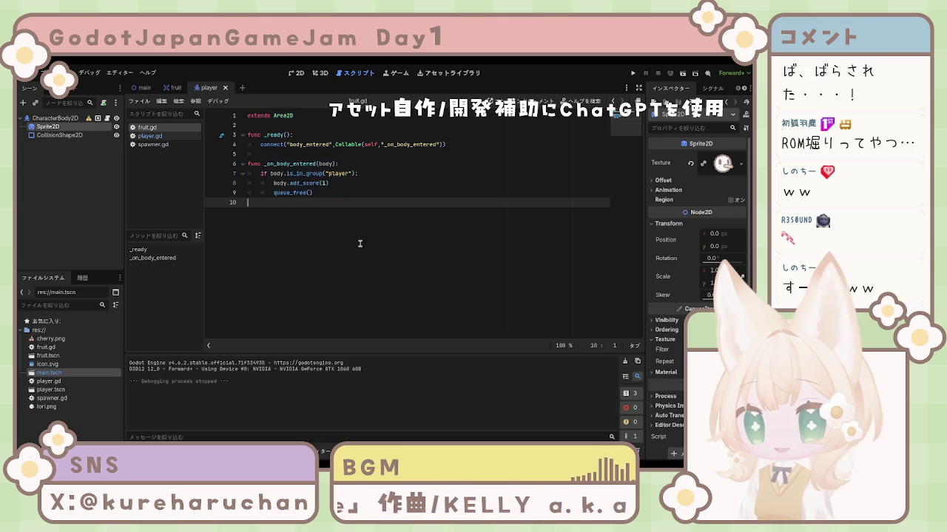
pyautogui.click(150, 137)
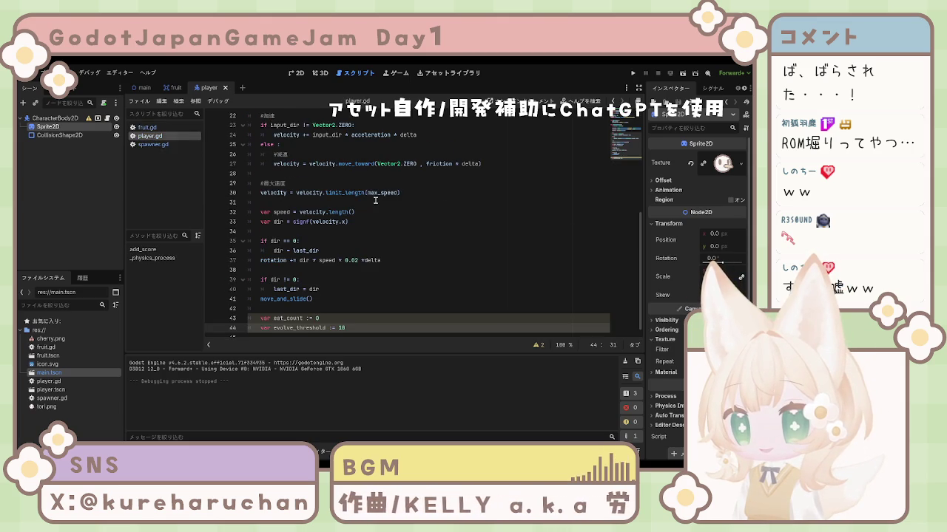
# Cut the eat_count and evolve_threshold declarations from the bottom of player.gd.
pyautogui.scroll(-1, 444, 249)
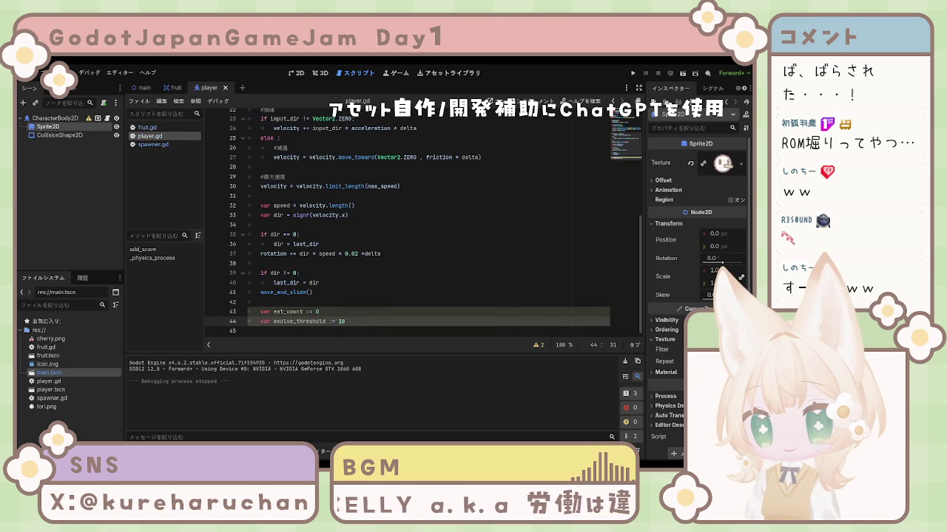
pyautogui.click(365, 303)
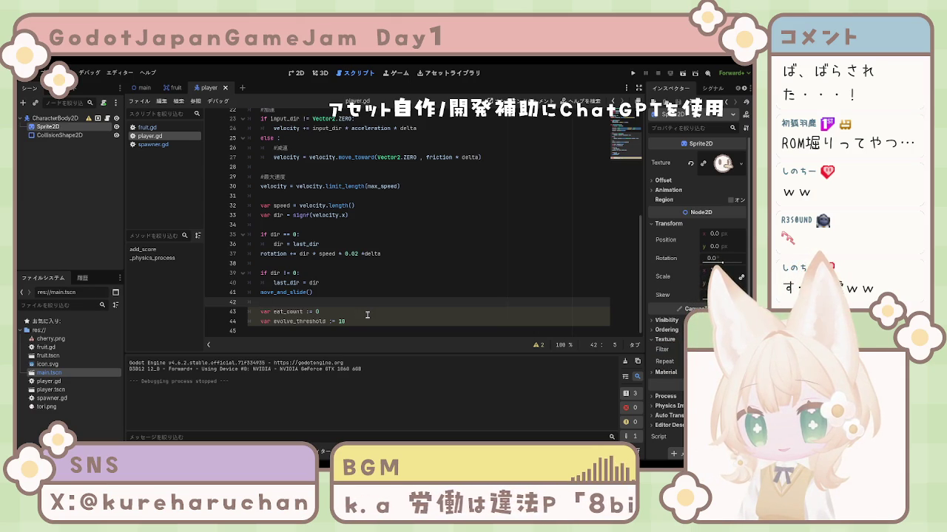
pyautogui.scroll(7, 367, 315)
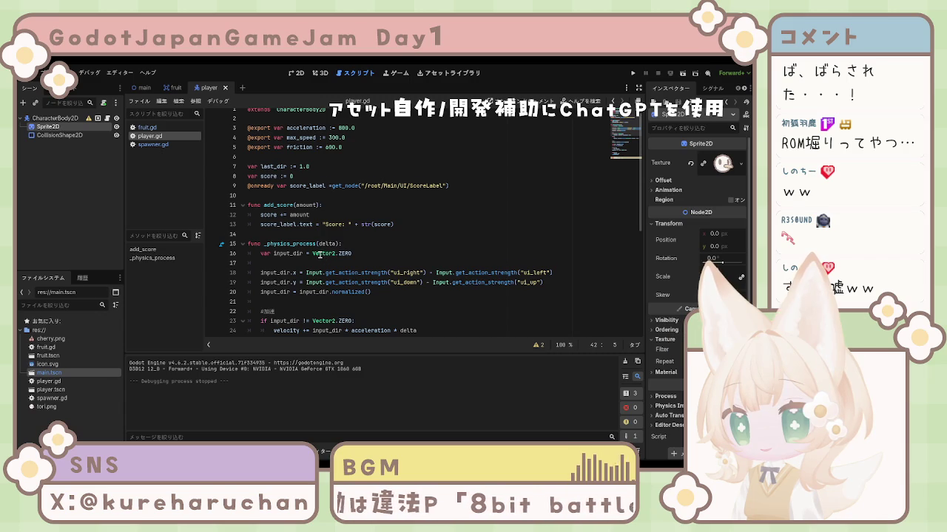
pyautogui.scroll(-7, 319, 255)
pyautogui.moveTo(352, 323); pyautogui.dragTo(253, 312)
pyautogui.hotkey('ctrl', 'c')
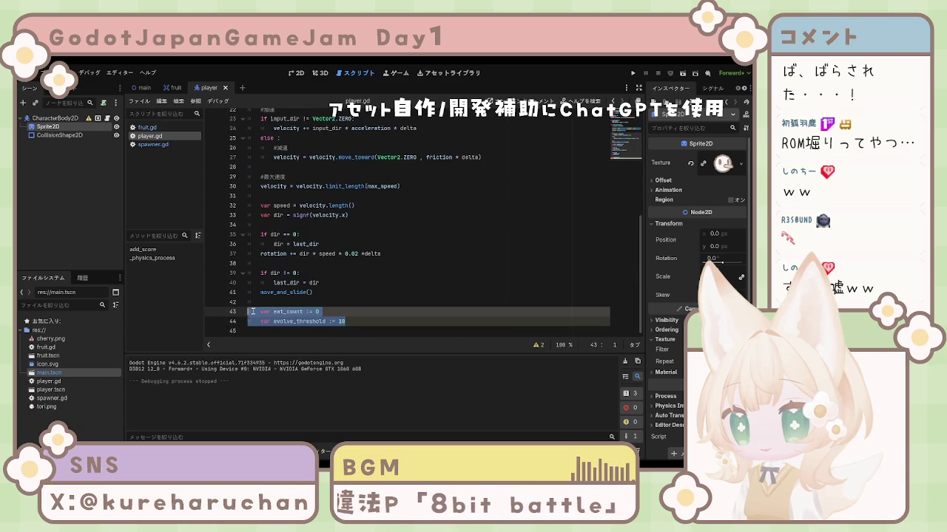
pyautogui.press('Delete')
# Paste the two declarations below 'var score := 0' as lines 9–10 and remove their indentation.
pyautogui.scroll(7, 318, 222)
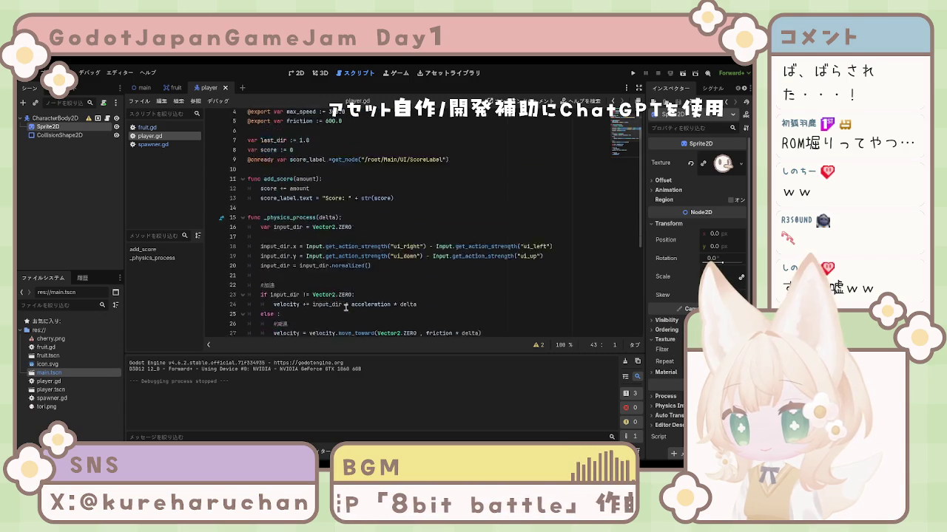
pyautogui.click(318, 191)
pyautogui.click(312, 183)
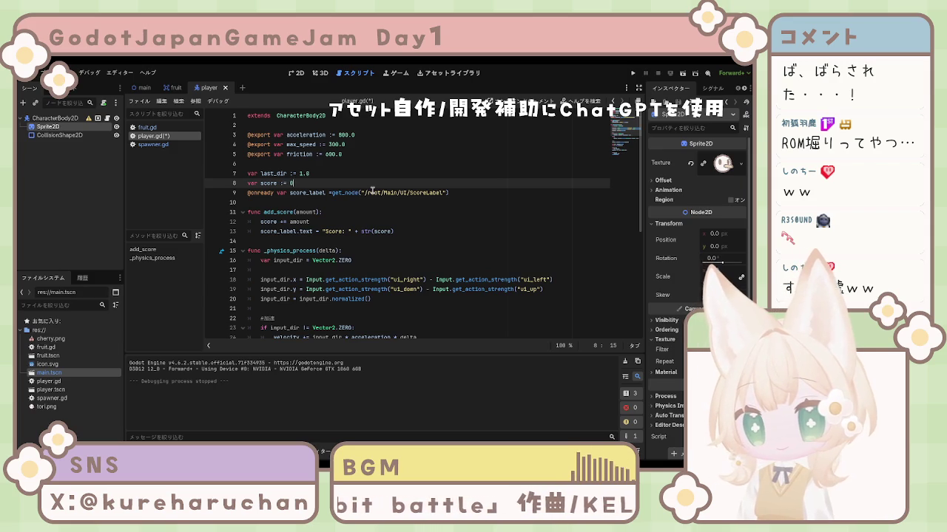
pyautogui.hotkey('ctrl', 'v')
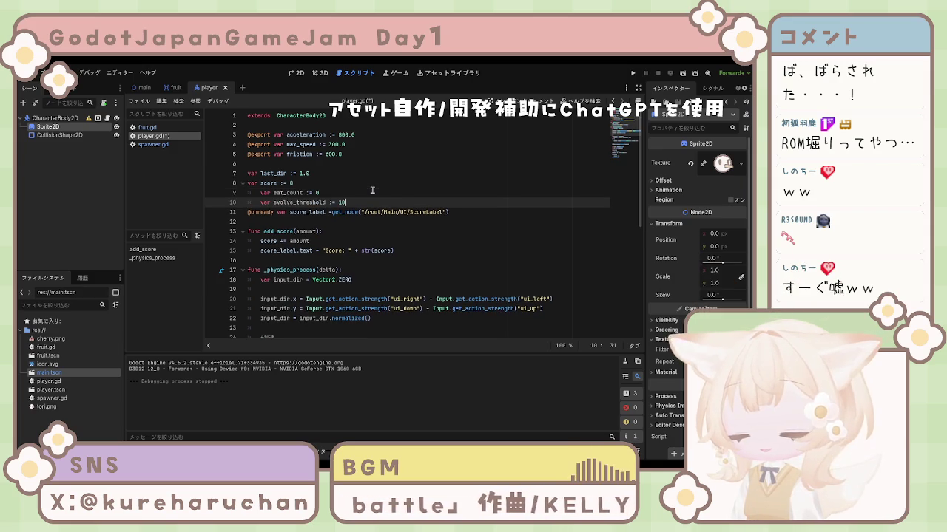
pyautogui.click(261, 192)
pyautogui.press('BackSpace')
pyautogui.click(261, 202)
pyautogui.press('BackSpace')
pyautogui.click(348, 200)
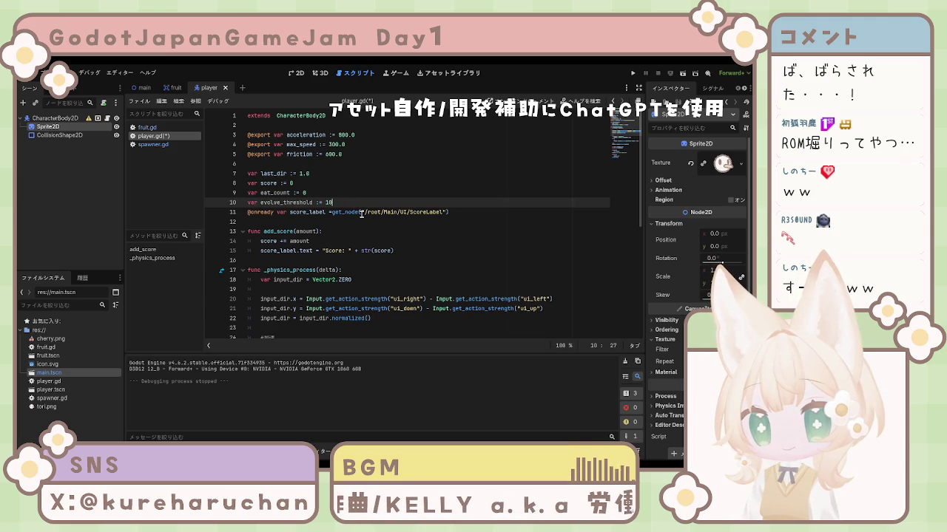
pyautogui.click(361, 213)
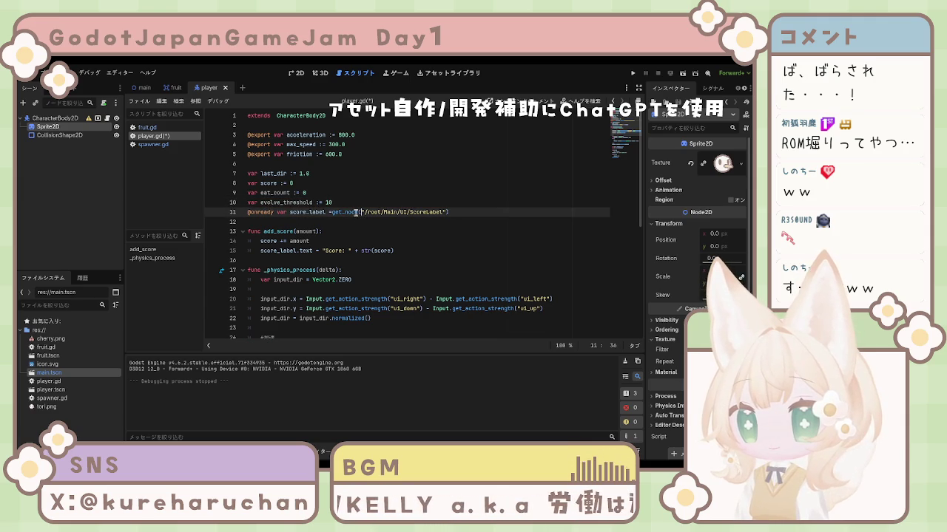
pyautogui.click(331, 221)
pyautogui.click(361, 202)
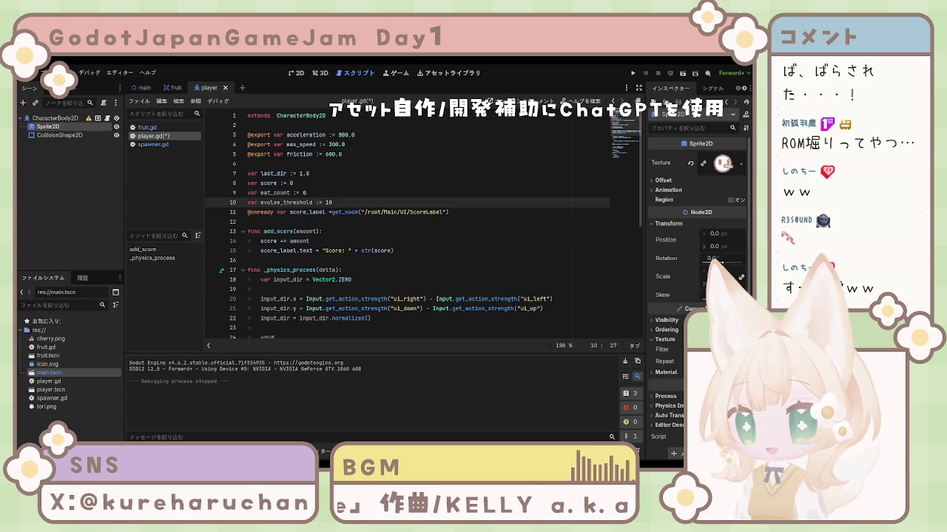
# Add 'eat_count += 1' after 'score += amount' in add_score and open a new line at its end.
pyautogui.press('Down')
pyautogui.press('Down')
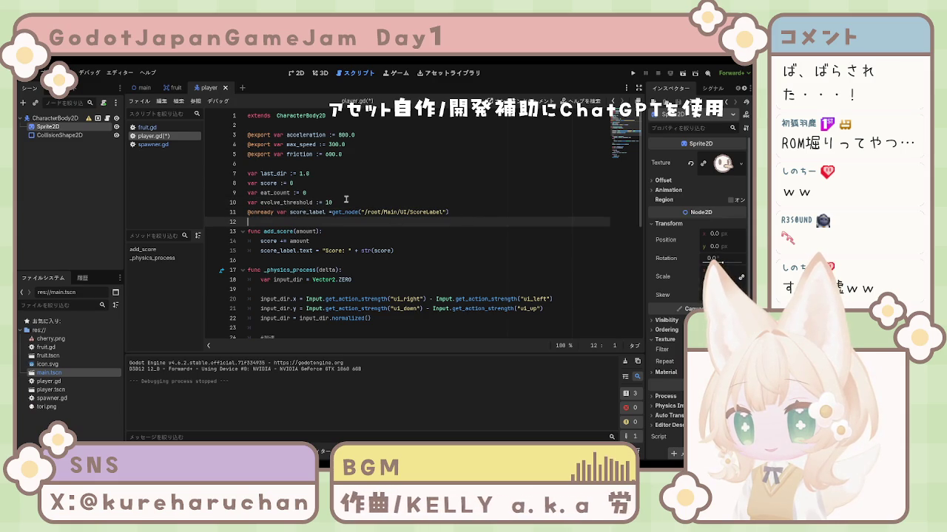
pyautogui.click(349, 201)
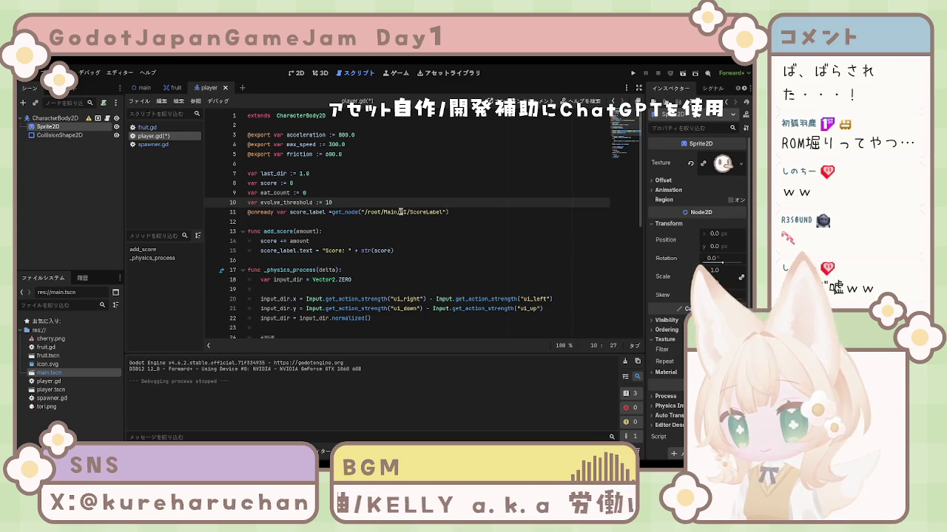
pyautogui.click(379, 289)
pyautogui.click(375, 279)
pyautogui.click(370, 261)
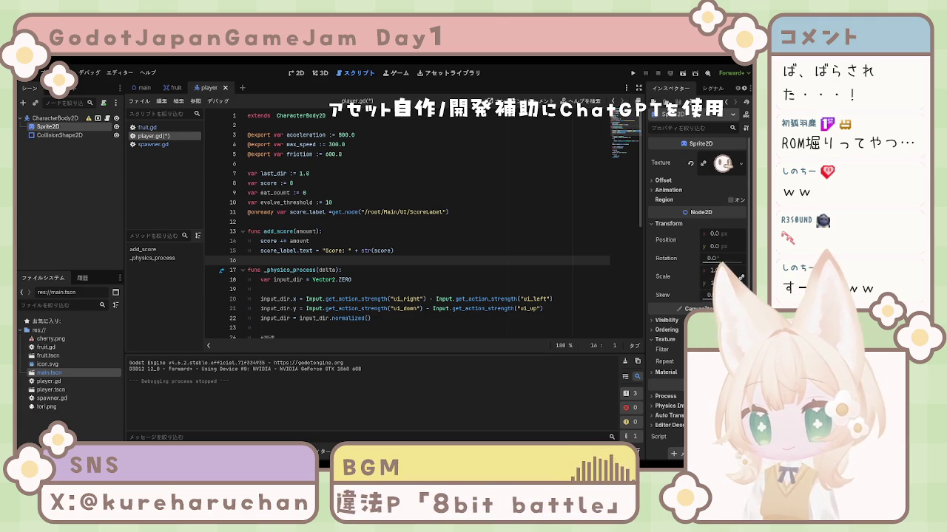
pyautogui.click(374, 240)
pyautogui.press('Return')
pyautogui.write('eat')
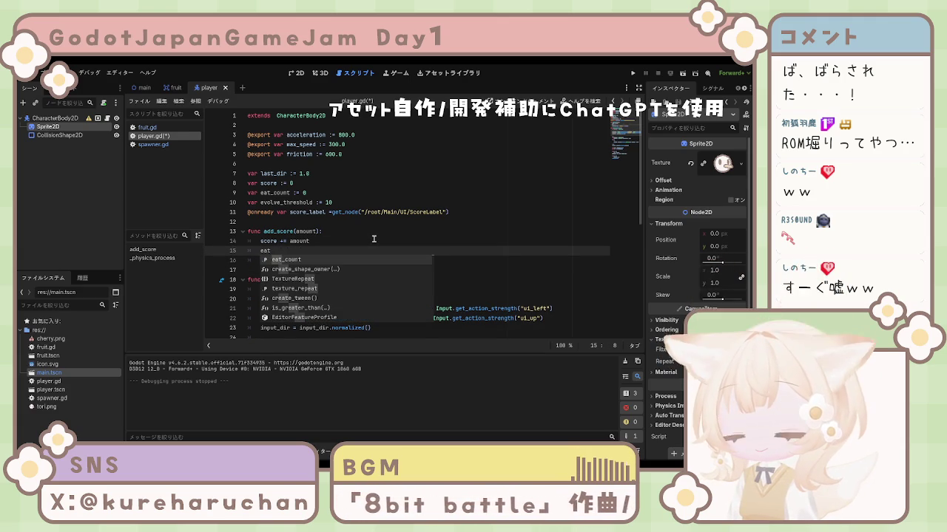
pyautogui.press('Return')
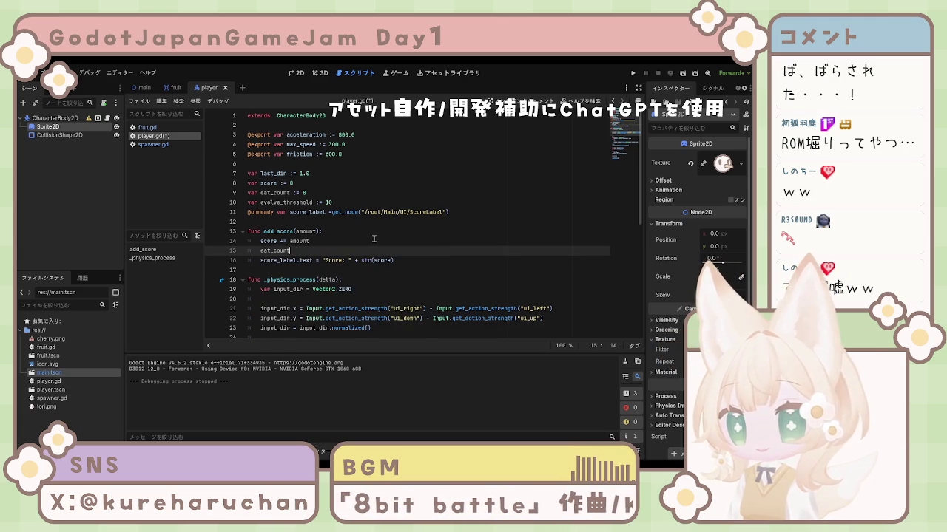
pyautogui.write('+')
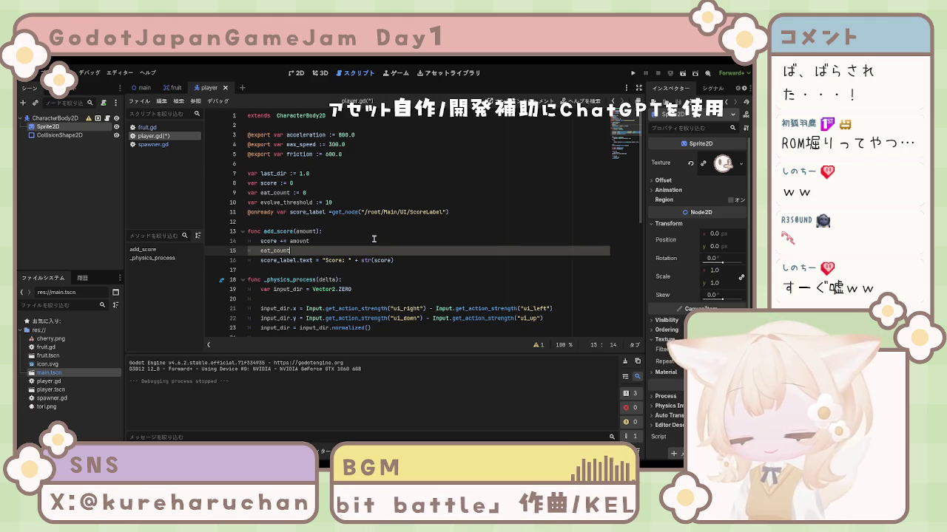
pyautogui.write('= ')
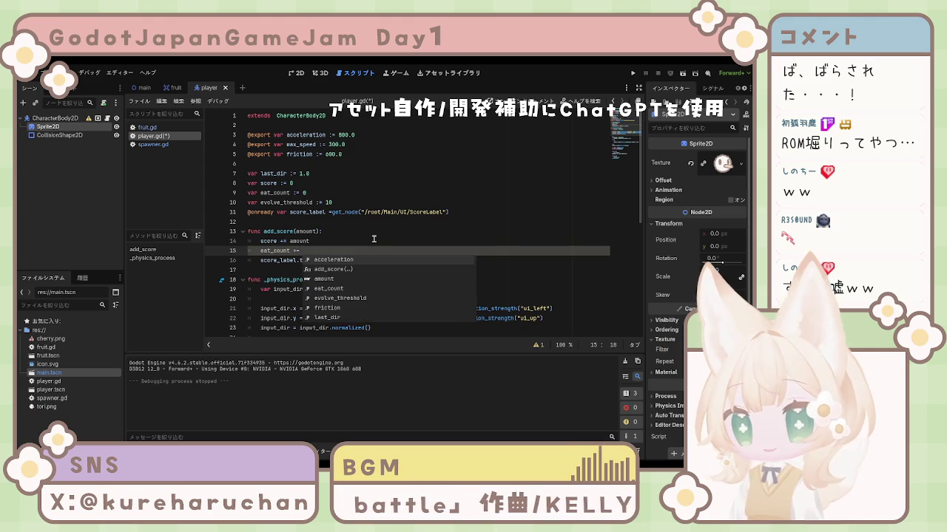
pyautogui.write('1')
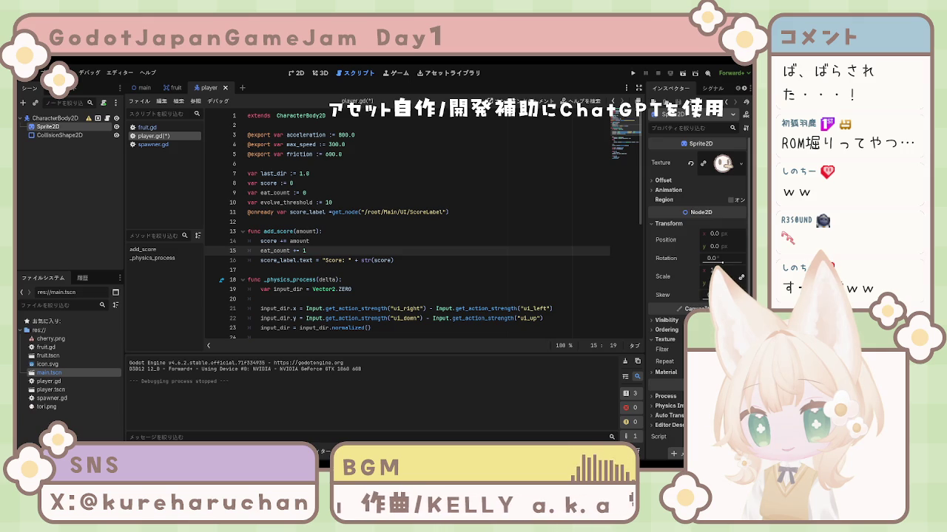
pyautogui.click(419, 260)
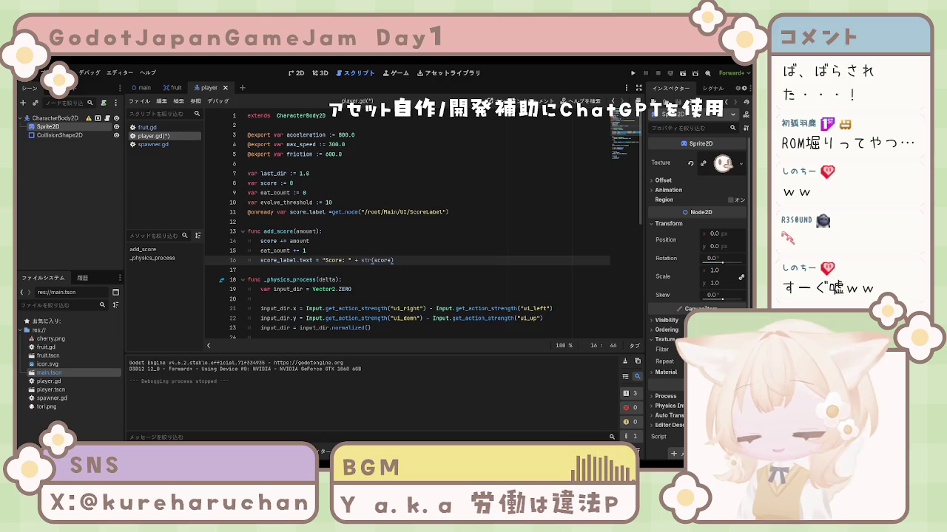
pyautogui.press('Return')
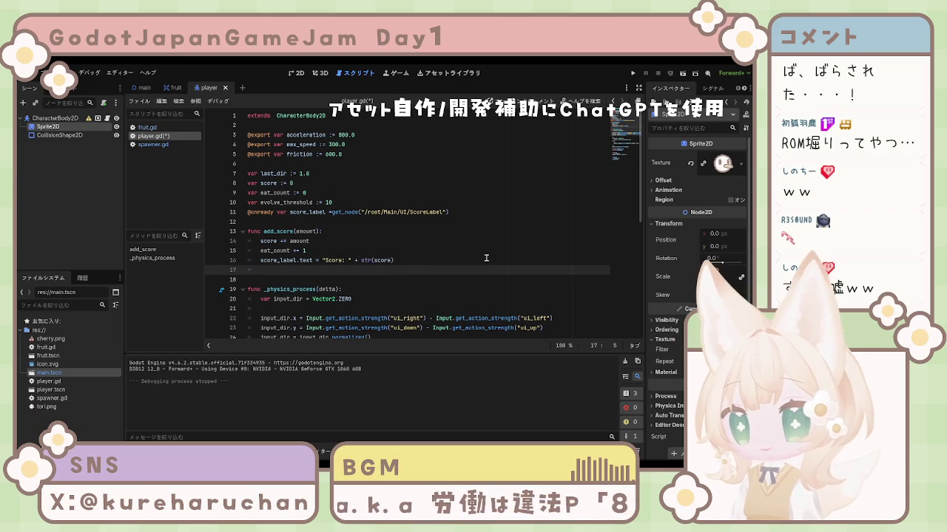
# Paste 'if eat_count >= 10:' with 'eat_count = 0' and 'start_evolution()' into add_score.
pyautogui.write('if eat_count >= 10: \t\teat_count = 0 \t\tstart_evolution()')
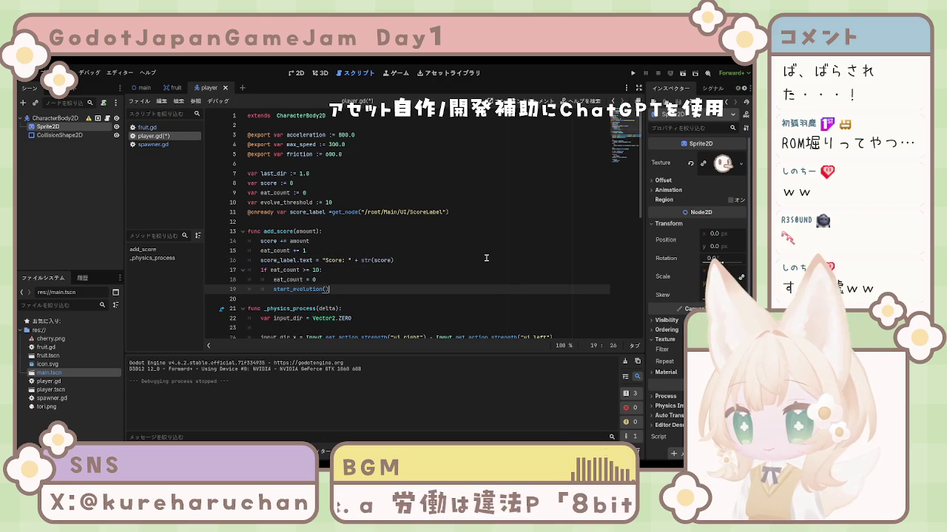
pyautogui.tripleClick(558, 236)
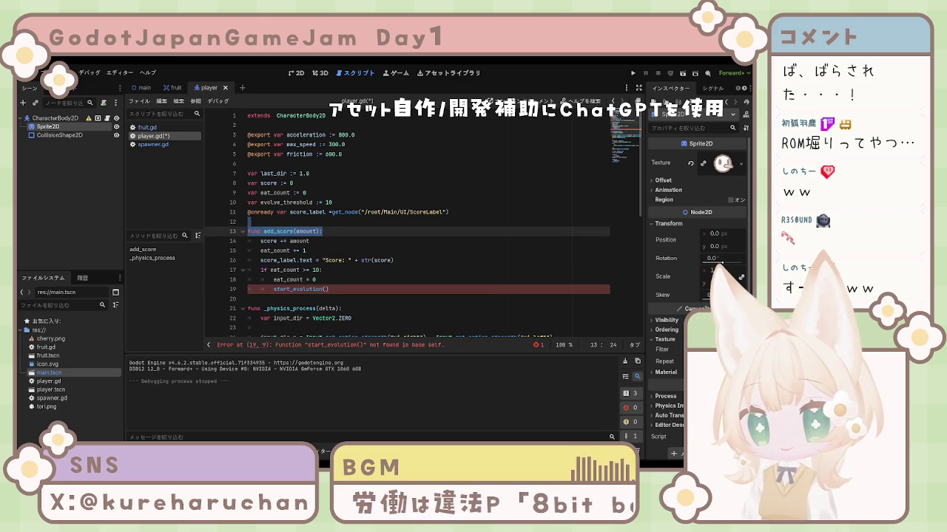
pyautogui.hotkey('ctrl', 'a')
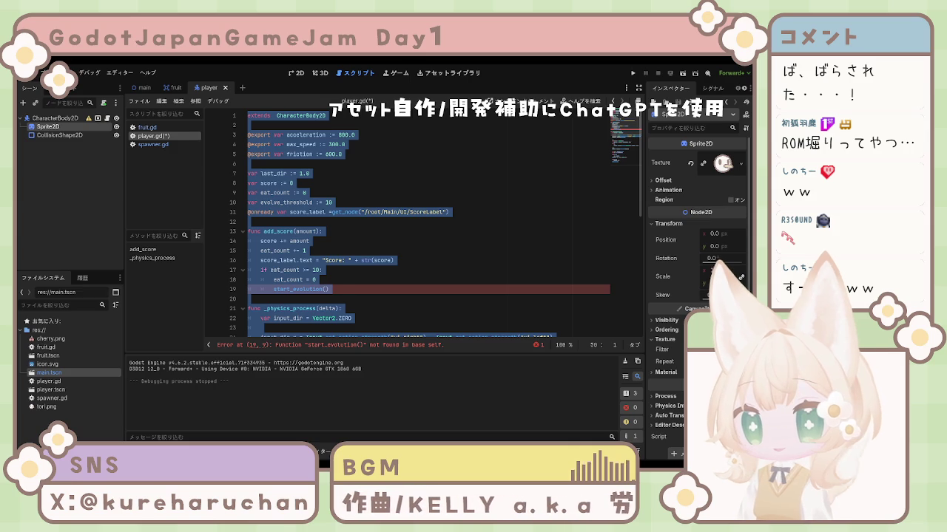
pyautogui.click(316, 261)
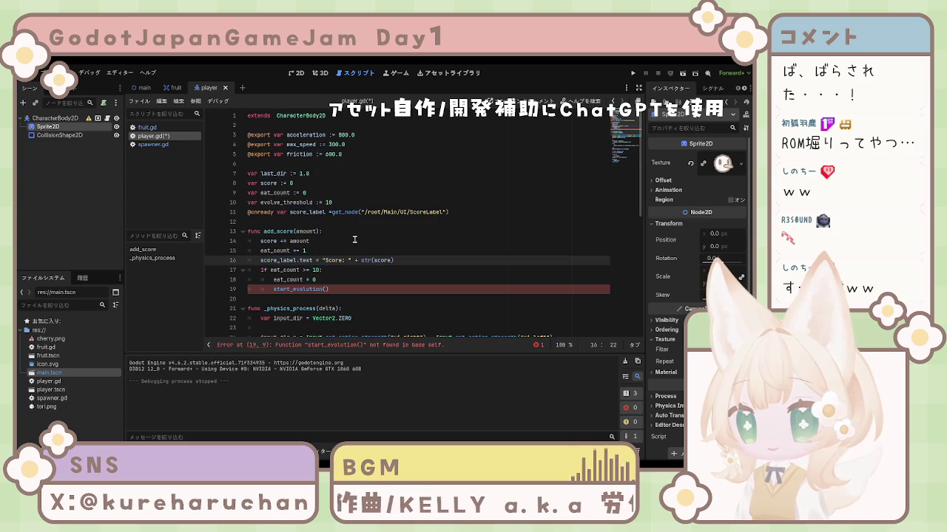
pyautogui.scroll(-5, 362, 260)
pyautogui.scroll(-2, 364, 261)
pyautogui.scroll(7, 364, 261)
pyautogui.click(353, 277)
pyautogui.click(339, 298)
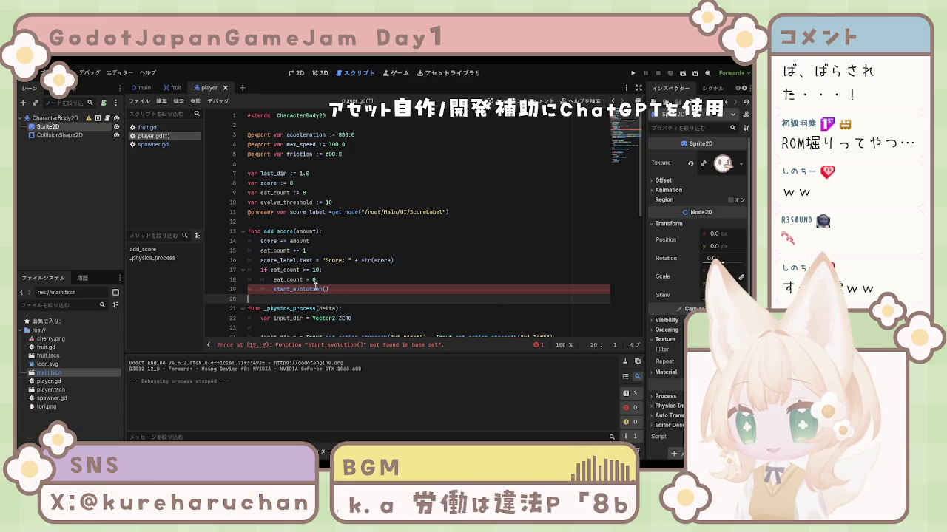
pyautogui.click(324, 281)
pyautogui.click(318, 270)
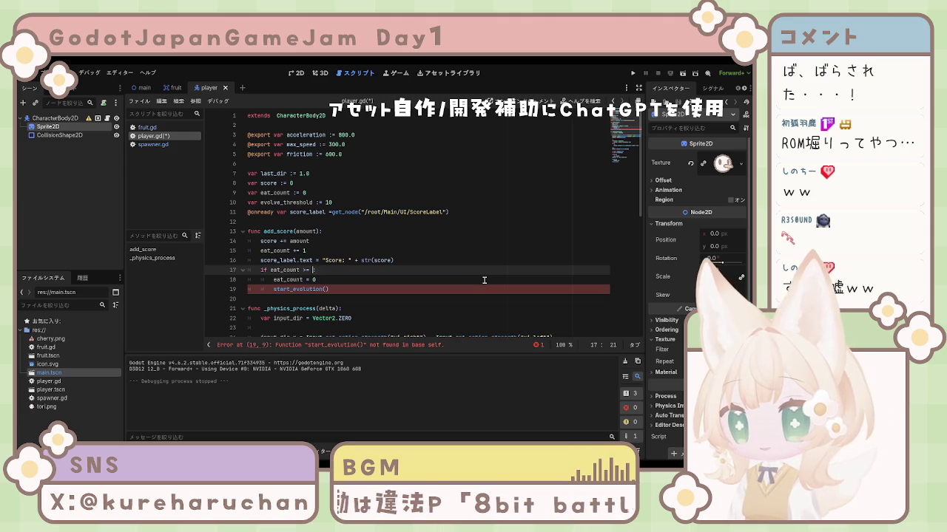
# Change the condition to 'if eat_count >= evolve_threshold:' instead of the hard-coded 10.
pyautogui.press('BackSpace')
pyautogui.press('BackSpace')
pyautogui.write('e')
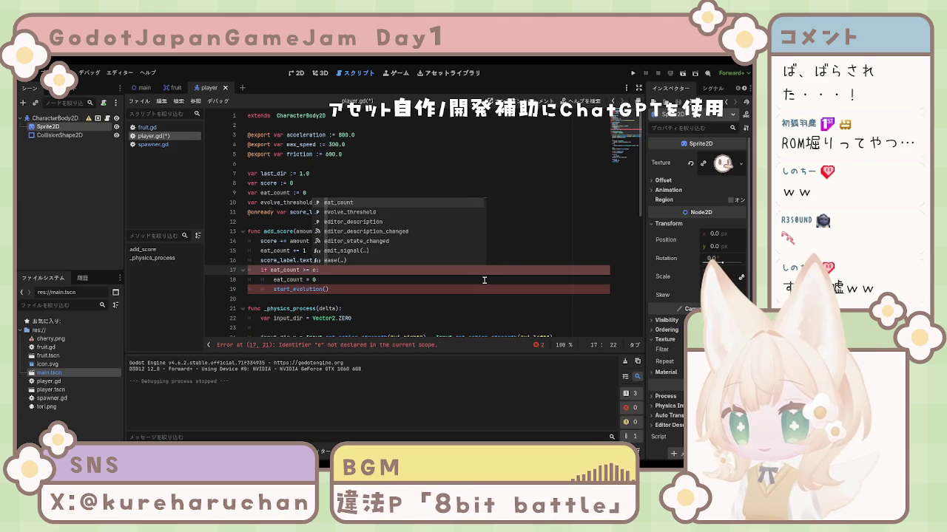
pyautogui.press('Down')
pyautogui.press('Return')
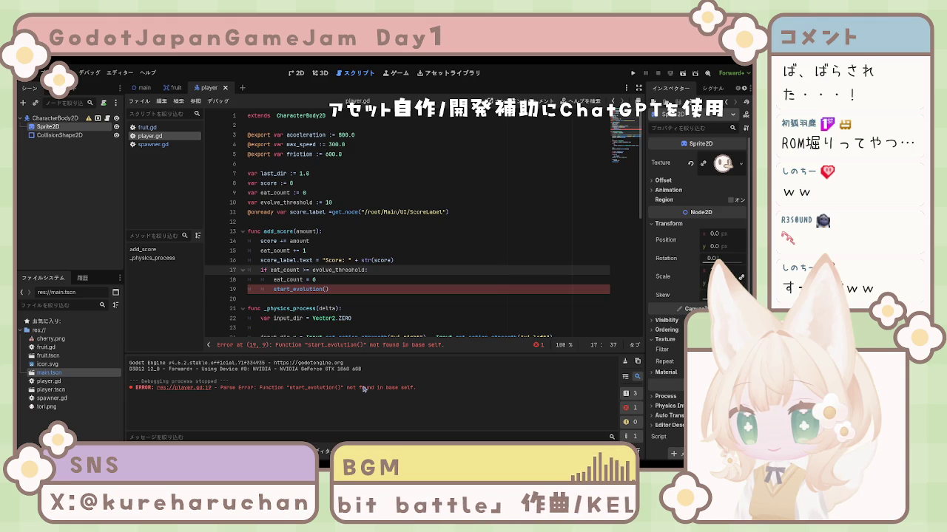
pyautogui.write(':')
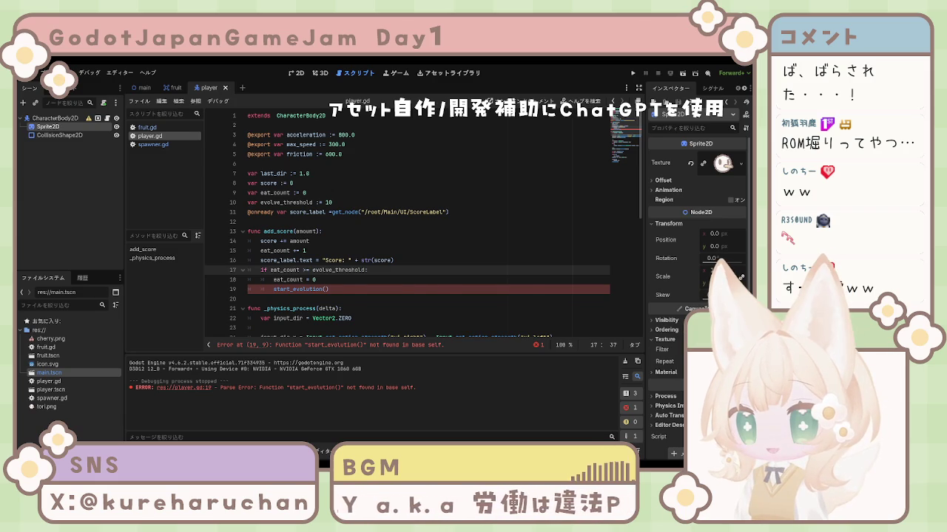
pyautogui.scroll(-2, 429, 222)
pyautogui.scroll(2, 422, 222)
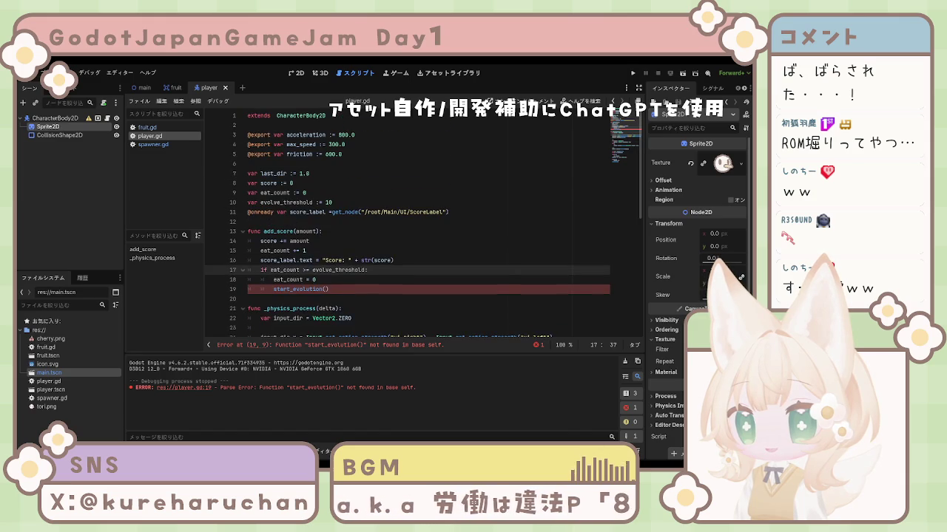
# Fetch ScoreLabel with get_node_or_null instead of get_node on line 11.
pyautogui.click(356, 212)
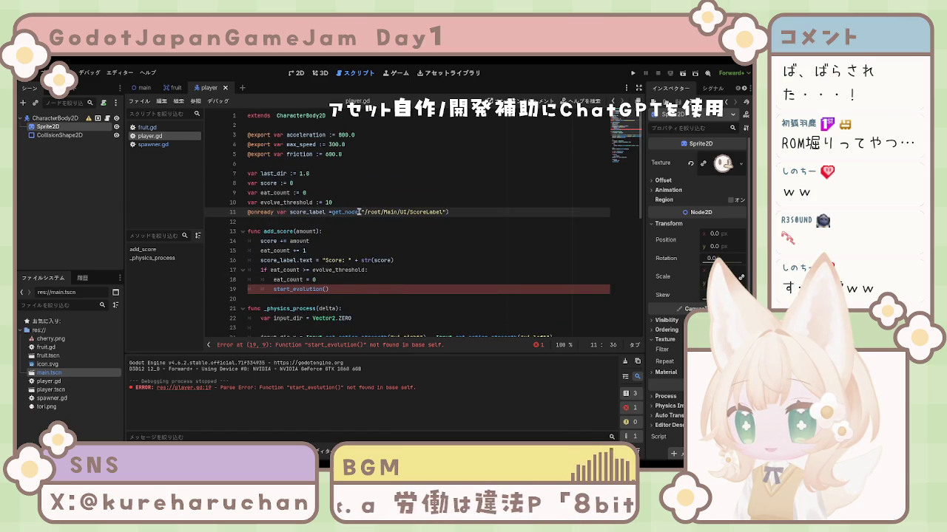
pyautogui.write('_or_null')
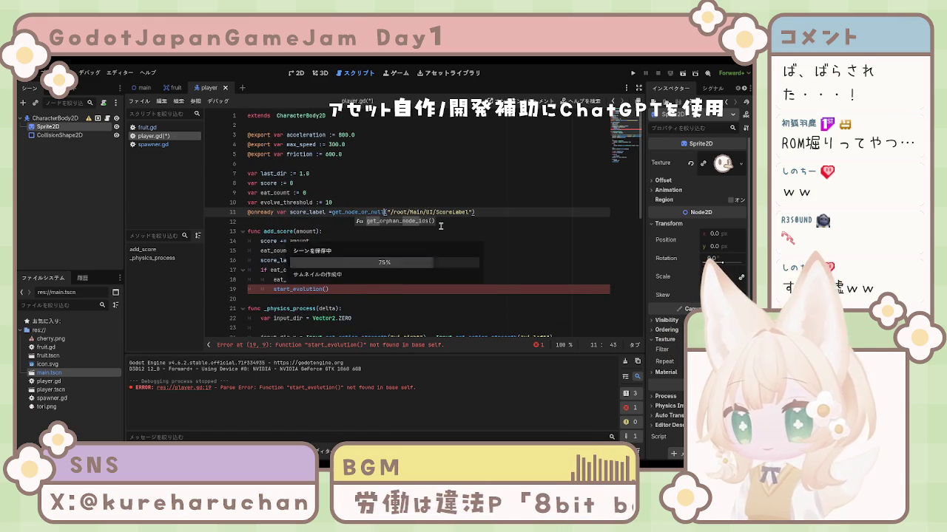
pyautogui.click(434, 270)
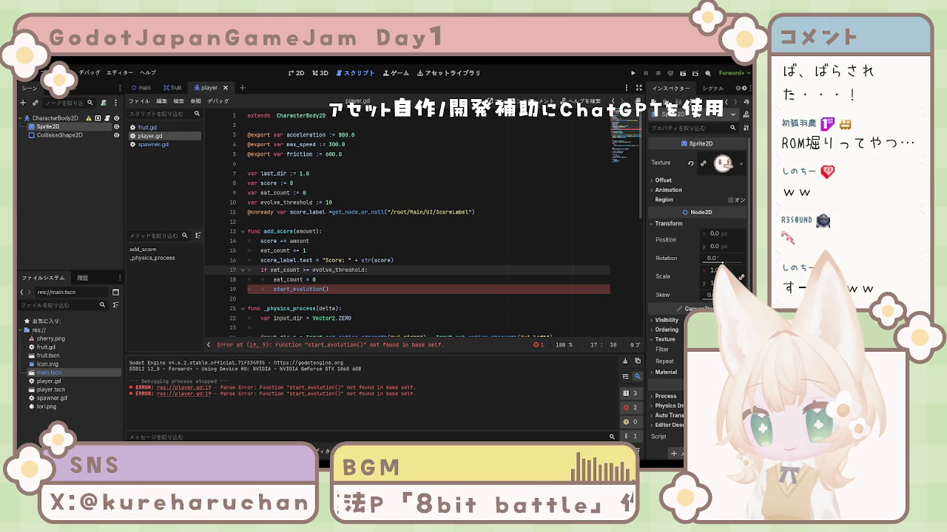
pyautogui.scroll(-2, 407, 222)
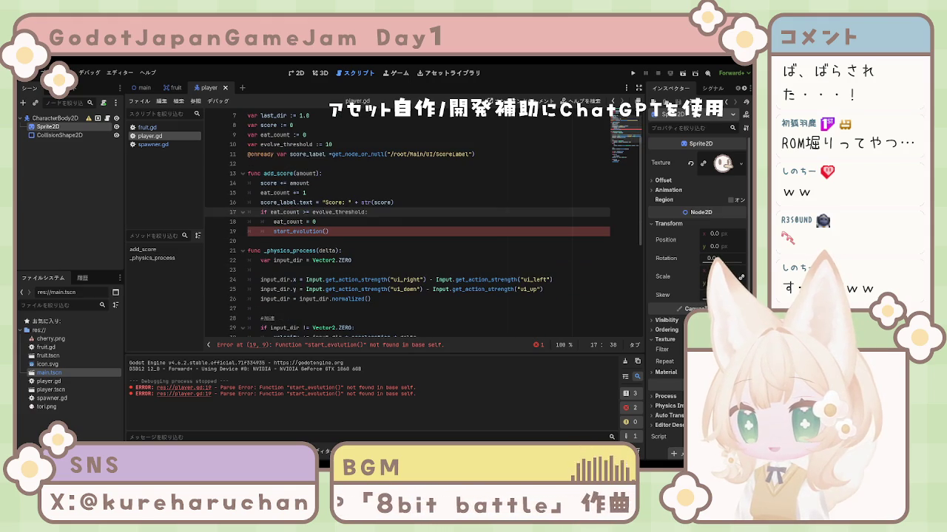
pyautogui.scroll(-5, 421, 222)
pyautogui.scroll(7, 422, 222)
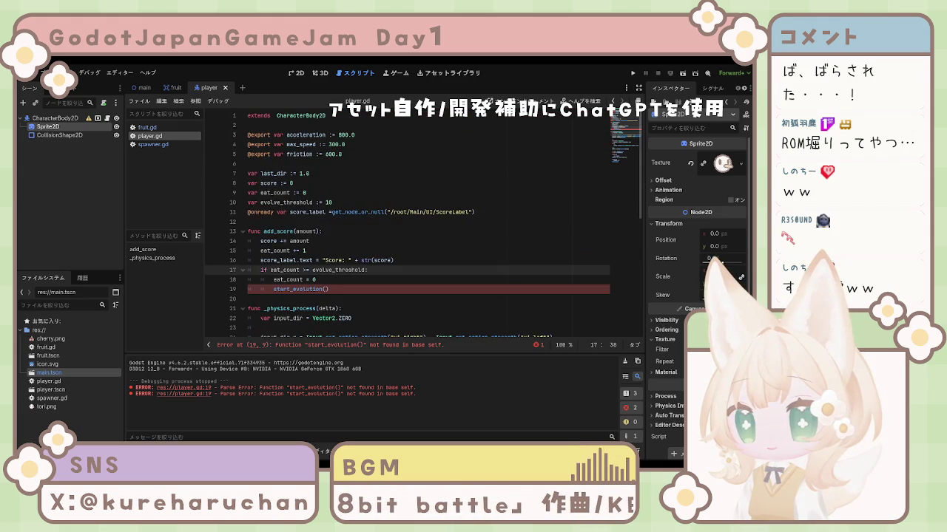
pyautogui.click(335, 270)
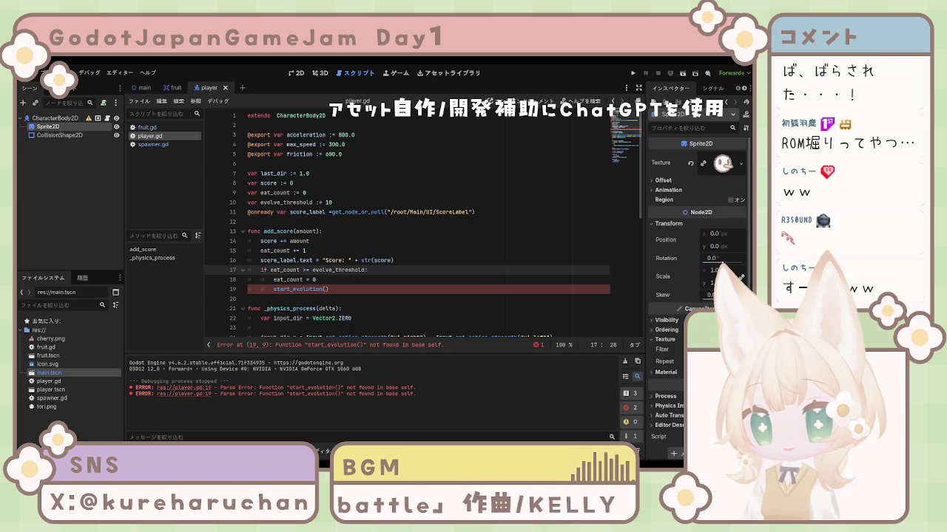
pyautogui.click(318, 251)
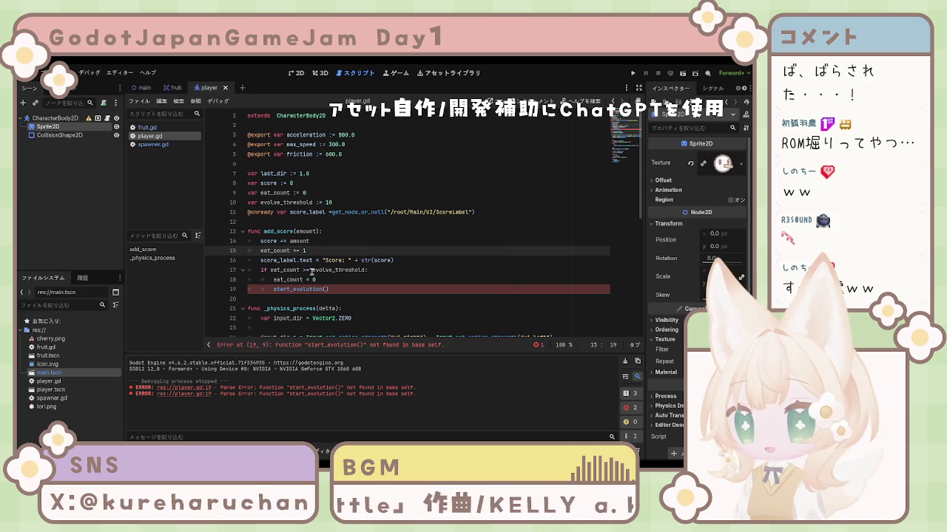
pyautogui.scroll(-5, 311, 270)
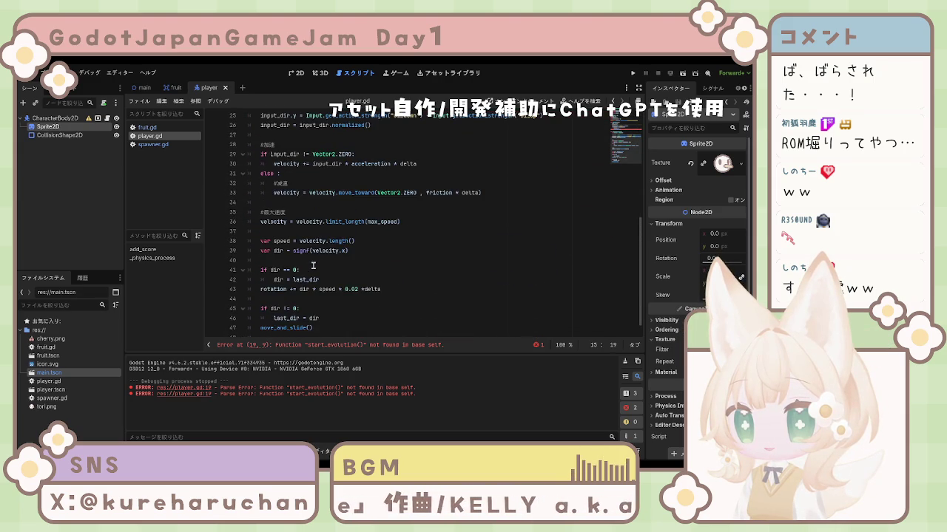
pyautogui.scroll(-1, 313, 265)
pyautogui.scroll(1, 306, 286)
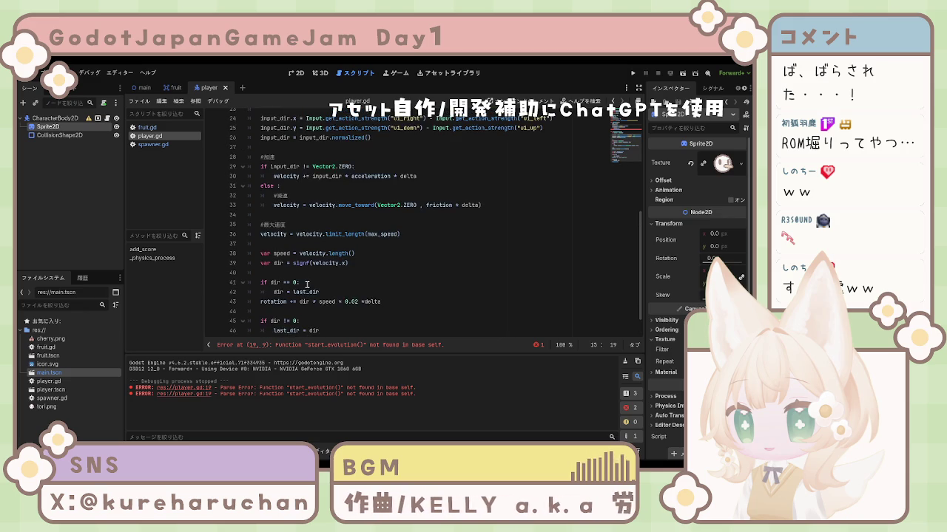
pyautogui.scroll(-1, 308, 285)
pyautogui.scroll(2, 311, 284)
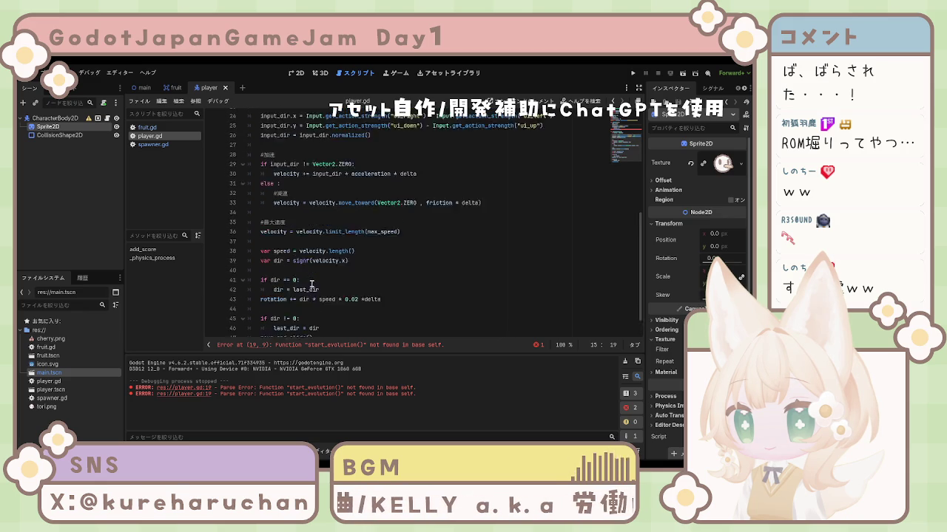
pyautogui.scroll(5, 312, 284)
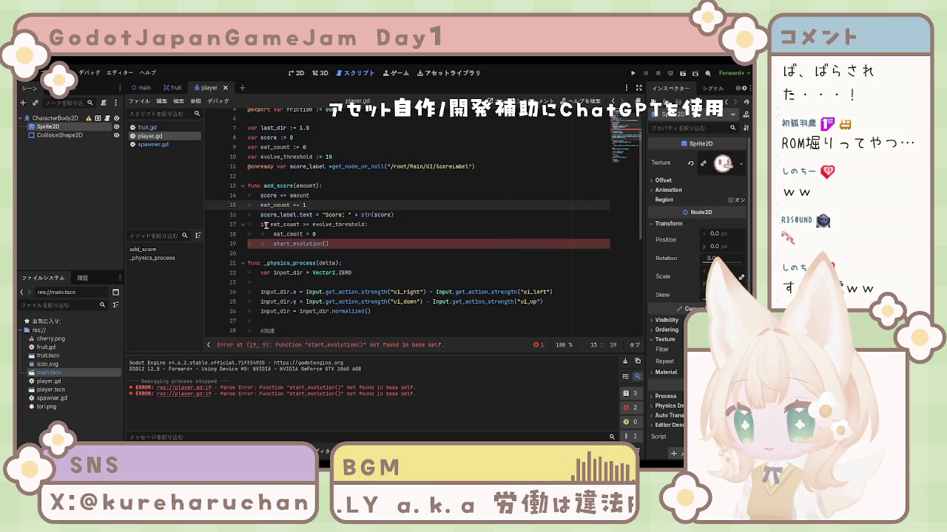
pyautogui.click(309, 234)
pyautogui.click(362, 236)
pyautogui.scroll(2, 359, 243)
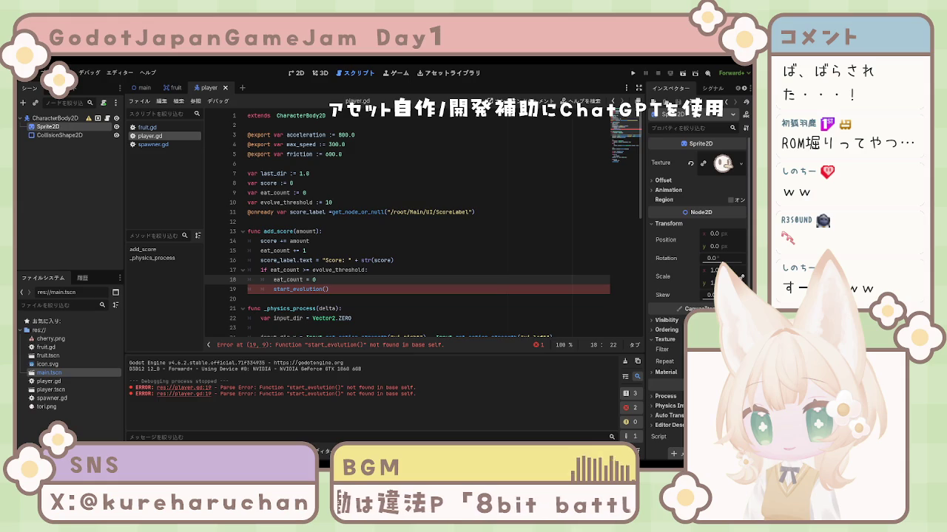
pyautogui.scroll(-1, 407, 222)
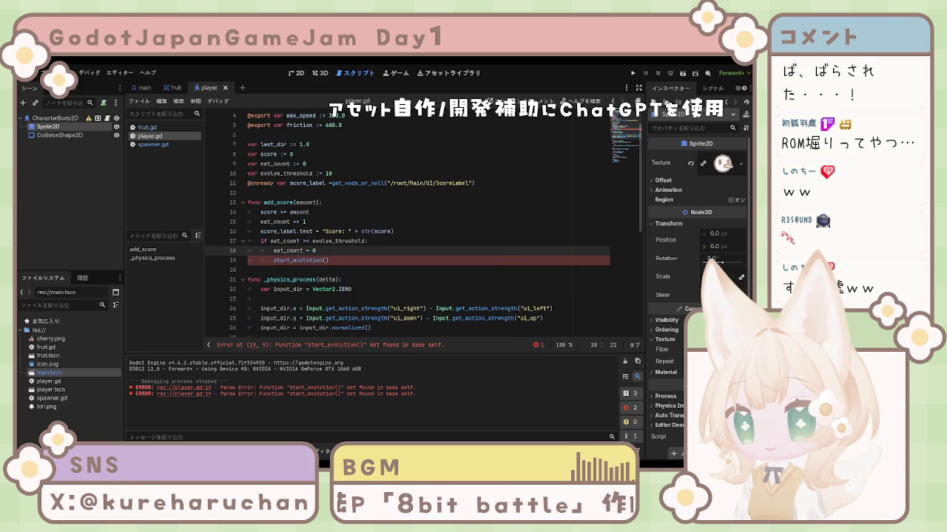
pyautogui.click(345, 262)
pyautogui.click(345, 269)
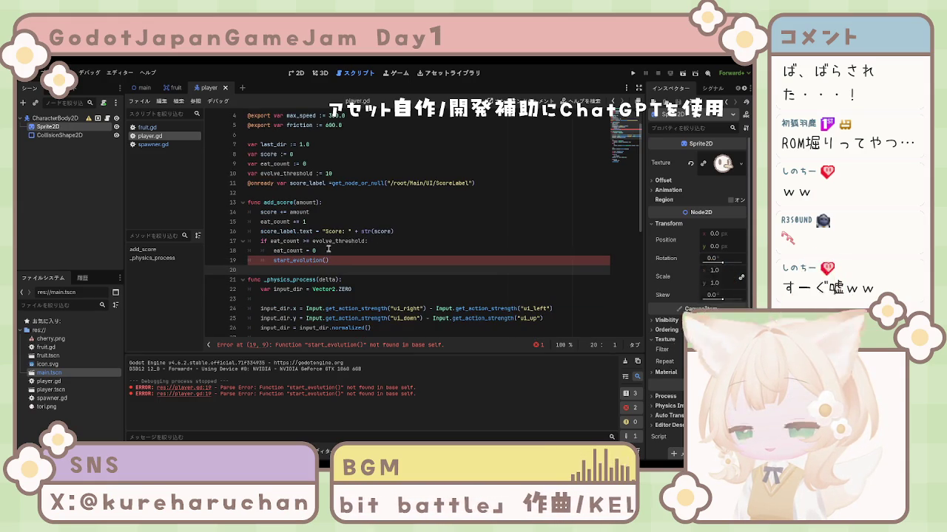
pyautogui.press('Up')
pyautogui.press('Up')
pyautogui.press('Up')
pyautogui.press('Home')
pyautogui.press('Left')
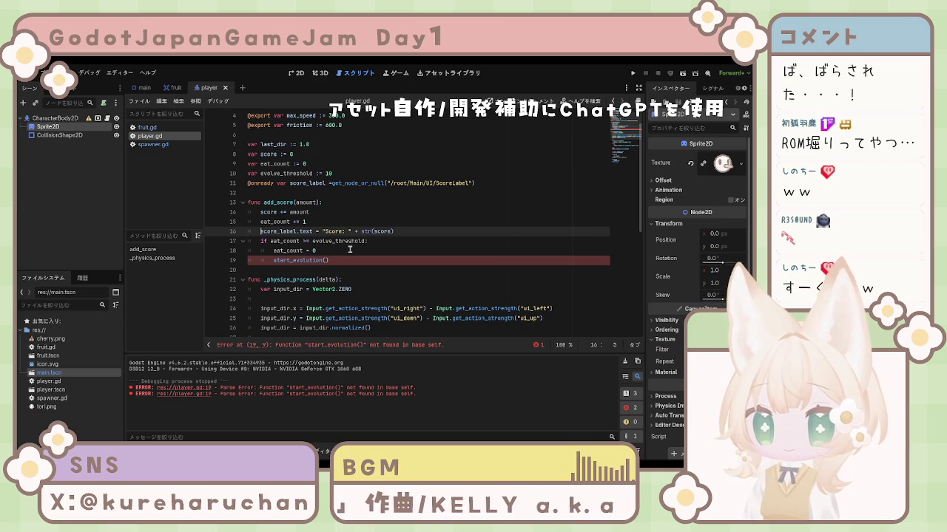
pyautogui.press('Right')
pyautogui.press('Right')
pyautogui.press('Right')
pyautogui.press('Right')
pyautogui.press('Right')
pyautogui.press('Right')
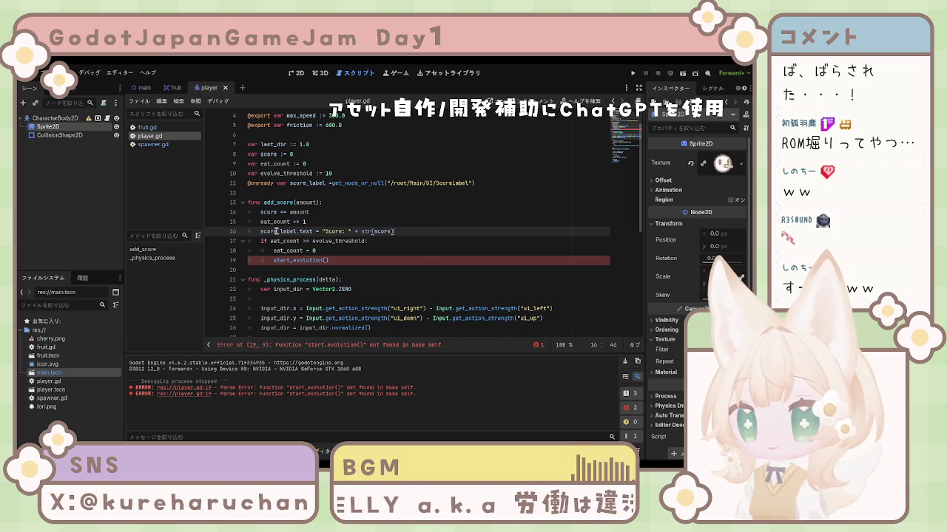
pyautogui.scroll(1, 278, 231)
pyautogui.click(304, 223)
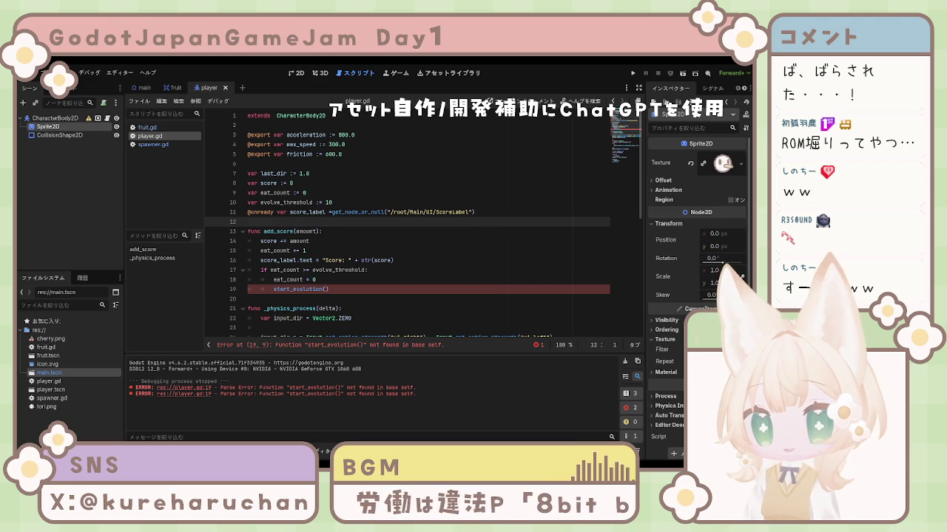
pyautogui.press('Left')
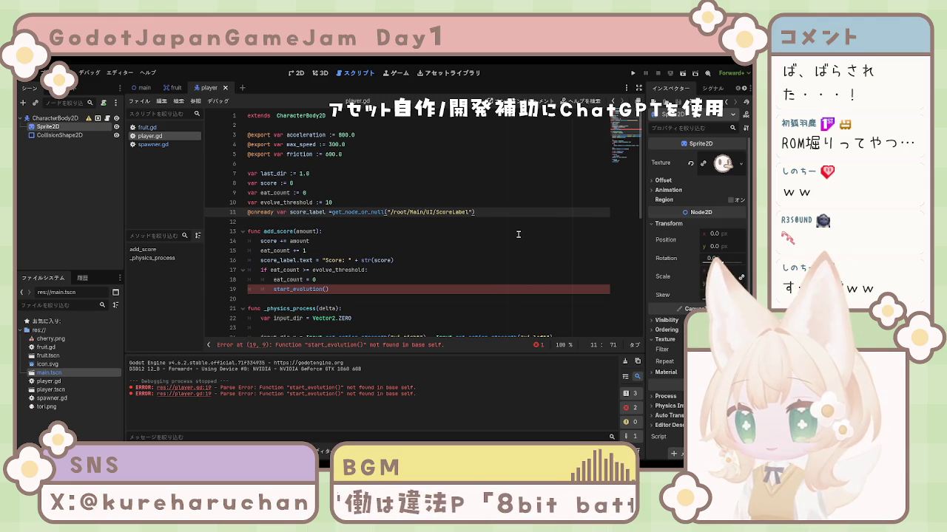
pyautogui.write('if score_label: \tscore_label.text = "Score: " + str(score)')
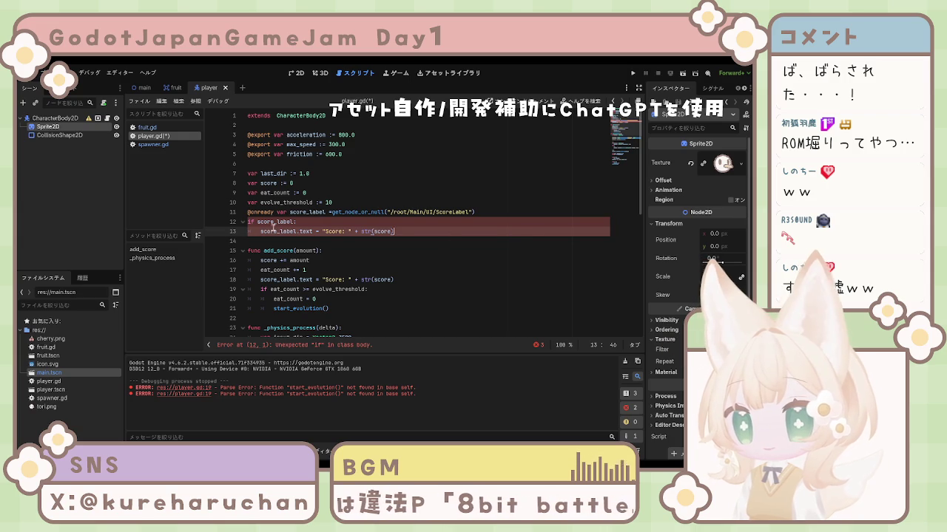
pyautogui.click(249, 222)
pyautogui.press('Tab')
pyautogui.click(259, 231)
pyautogui.press('Tab')
pyautogui.click(373, 241)
pyautogui.hotkey('ctrl', 's')
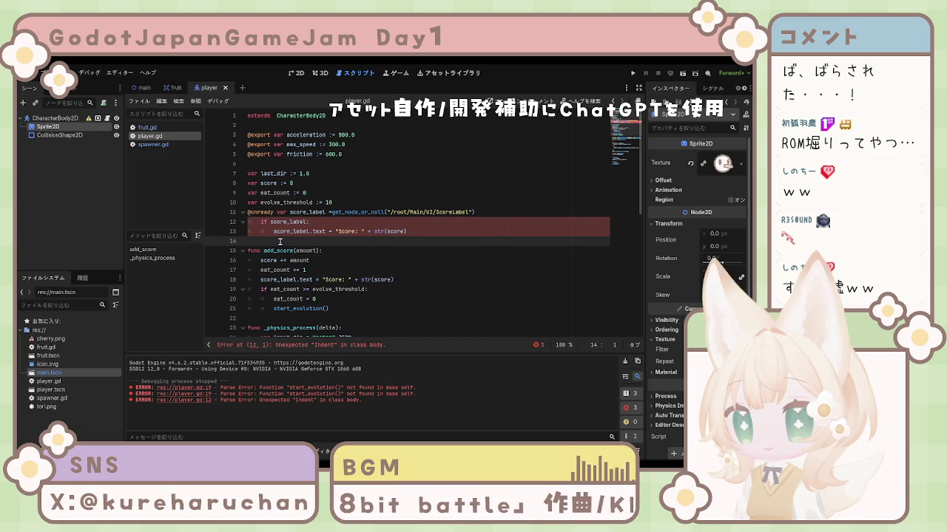
# Delete the misplaced if score_label: block and tidy the blank lines around evolve_threshold.
pyautogui.doubleClick(264, 222)
pyautogui.press('BackSpace')
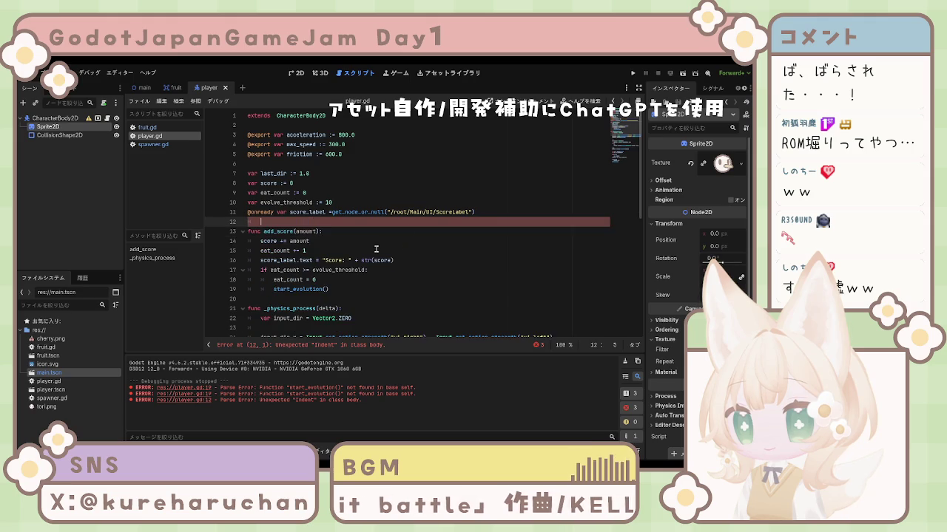
pyautogui.press('BackSpace')
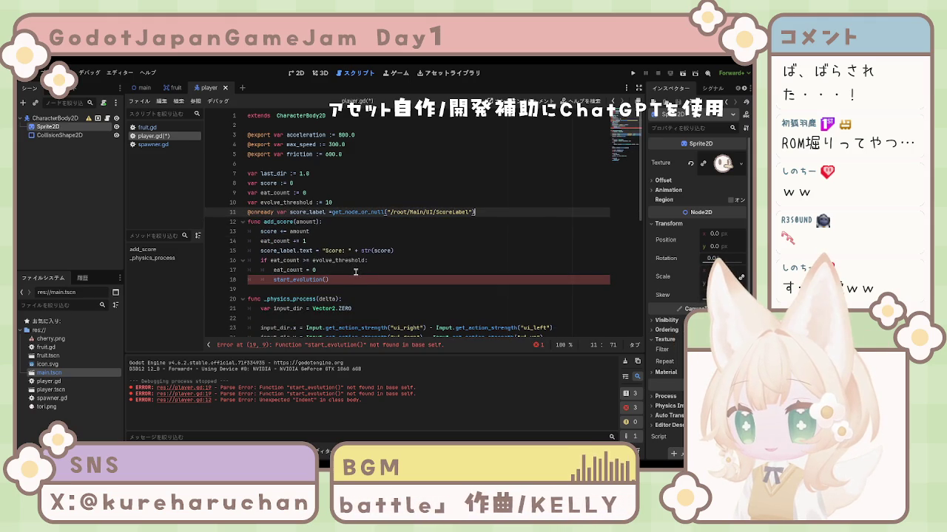
pyautogui.press('Return')
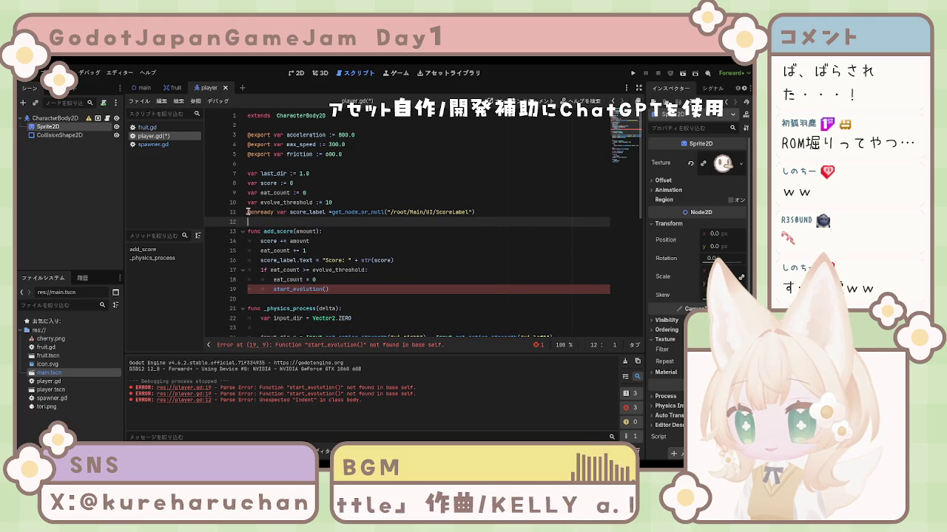
pyautogui.press('Up')
pyautogui.press('Up')
pyautogui.press('End')
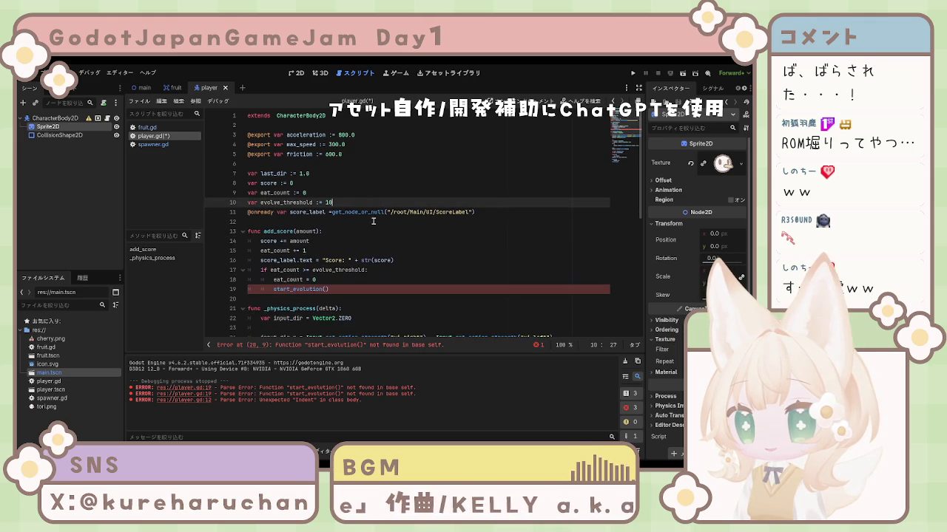
pyautogui.press('Return')
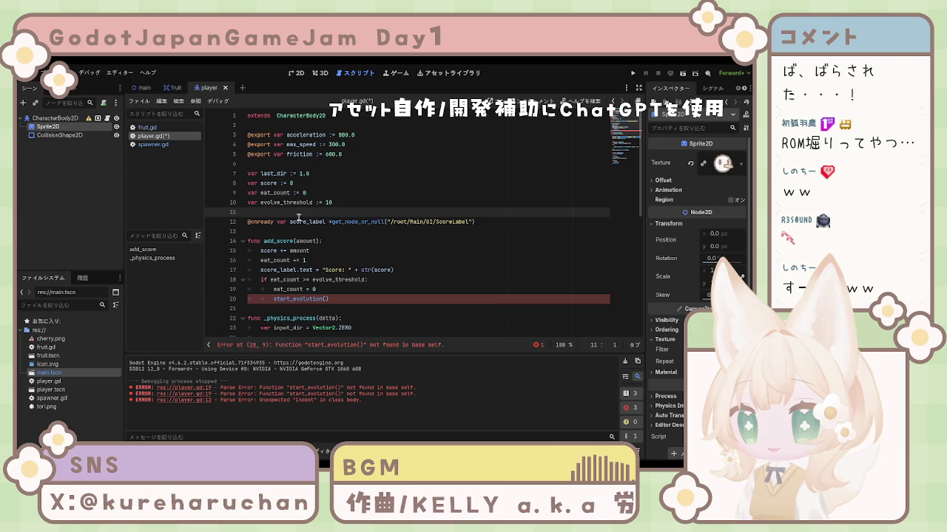
pyautogui.click(280, 231)
pyautogui.press('BackSpace')
# Paste the if score_label: guard into add_score, delete the unguarded score text line, and save.
pyautogui.click(452, 241)
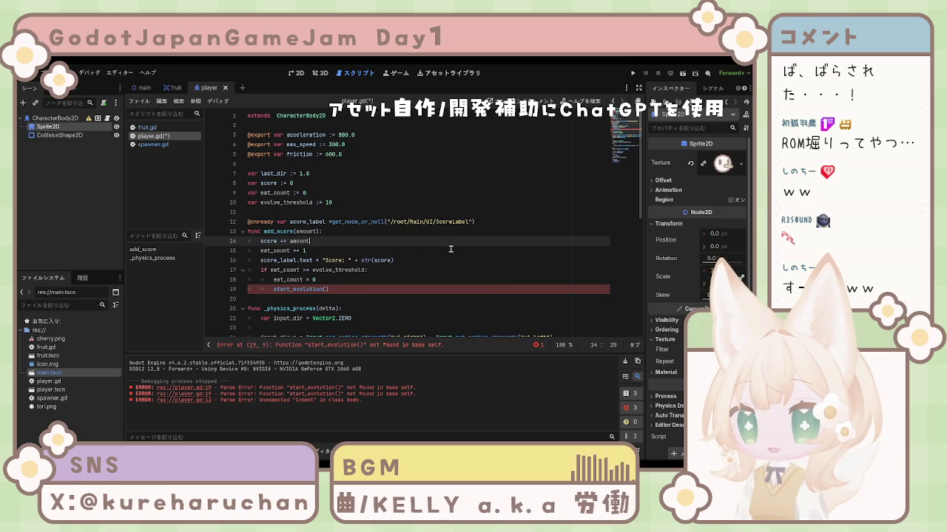
pyautogui.click(353, 288)
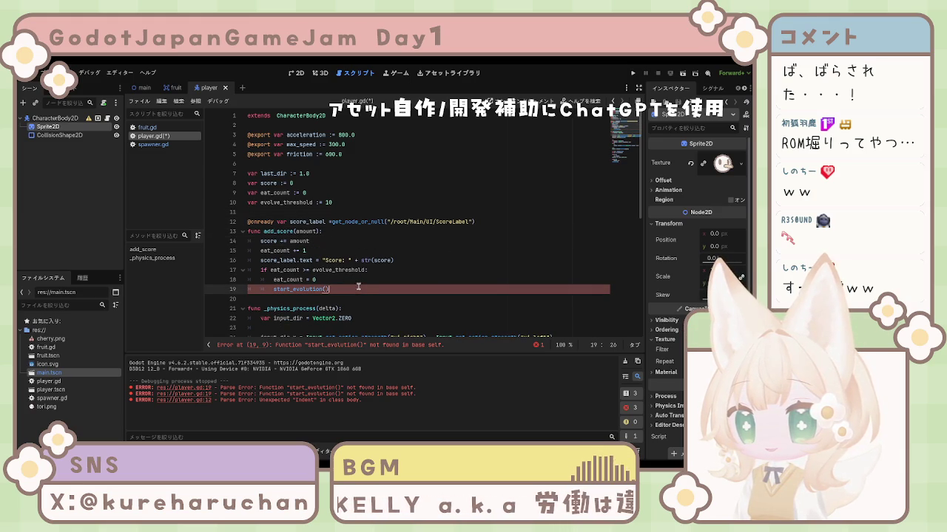
pyautogui.click(378, 271)
pyautogui.click(392, 264)
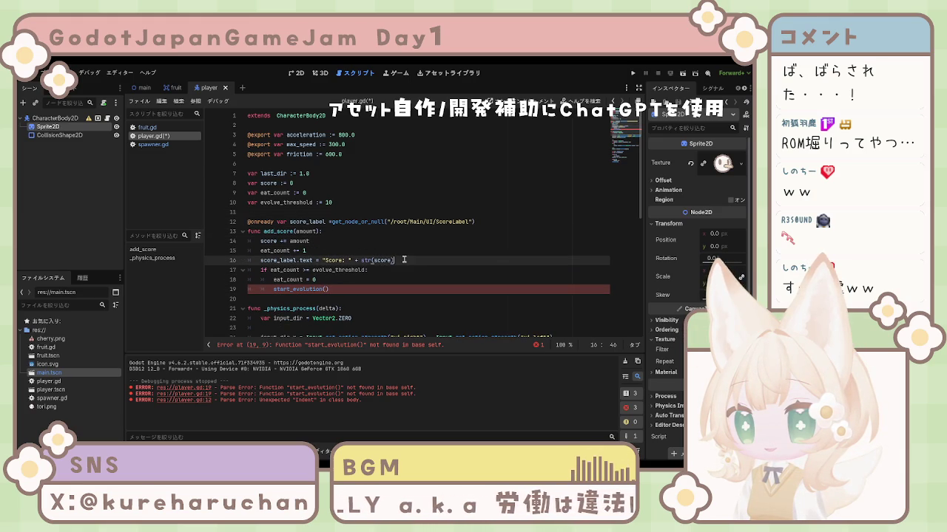
pyautogui.press('Return')
pyautogui.write('if score_label: \t\tscore_label.text = "Score: " + str(score)')
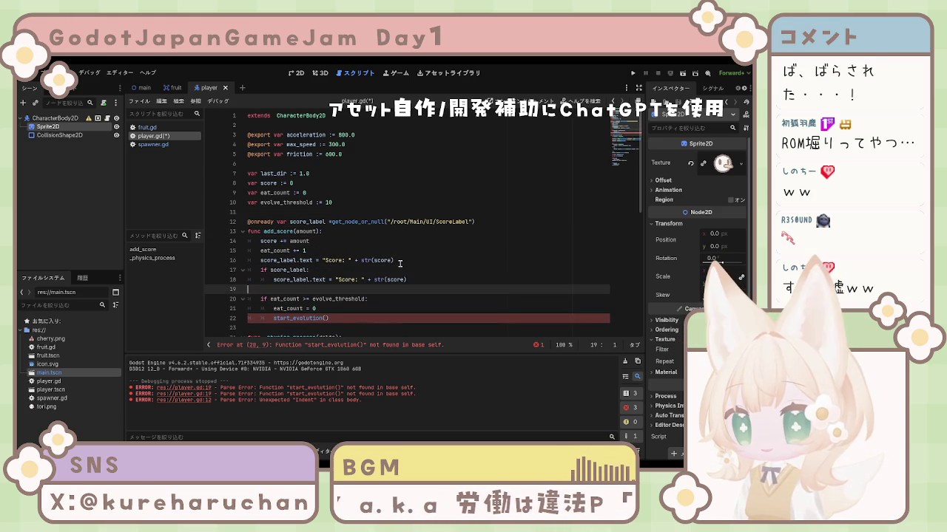
pyautogui.hotkey('ctrl', 's')
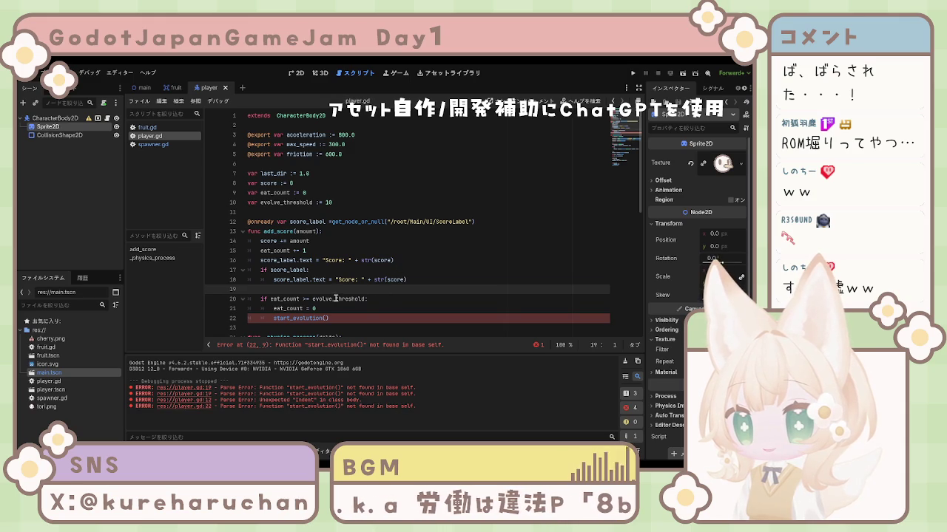
pyautogui.moveTo(402, 259); pyautogui.dragTo(247, 260)
pyautogui.press('BackSpace')
pyautogui.press('BackSpace')
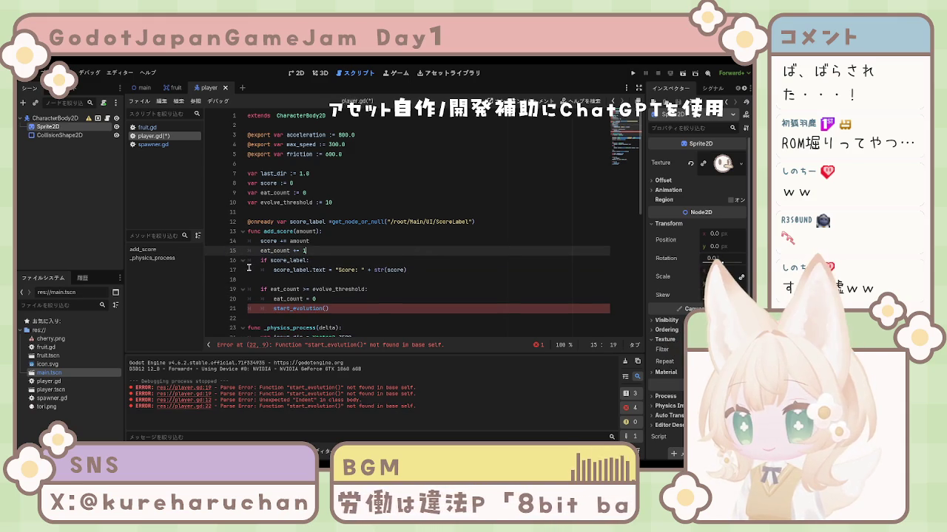
pyautogui.hotkey('ctrl', 's')
# Add a blank line after eat_count += 1 in add_score and save the script.
pyautogui.click(400, 299)
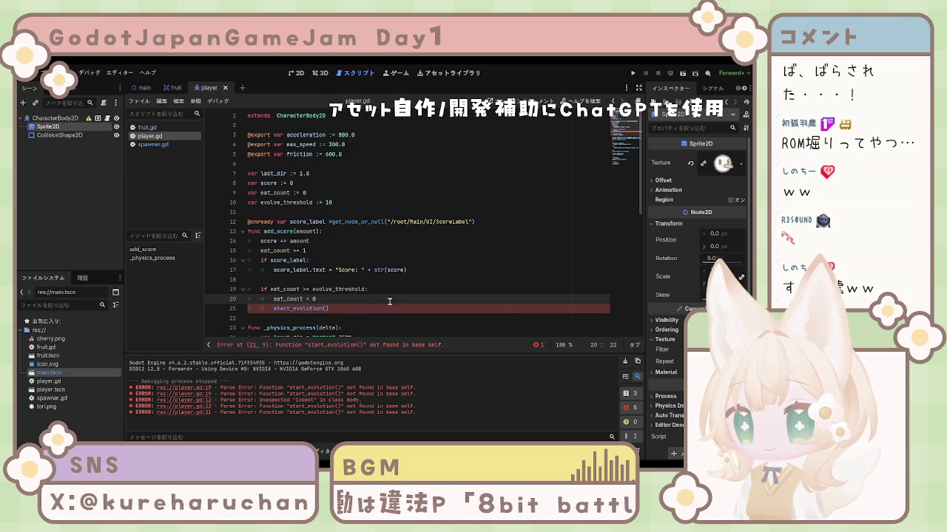
pyautogui.scroll(-3, 386, 297)
pyautogui.scroll(2, 386, 298)
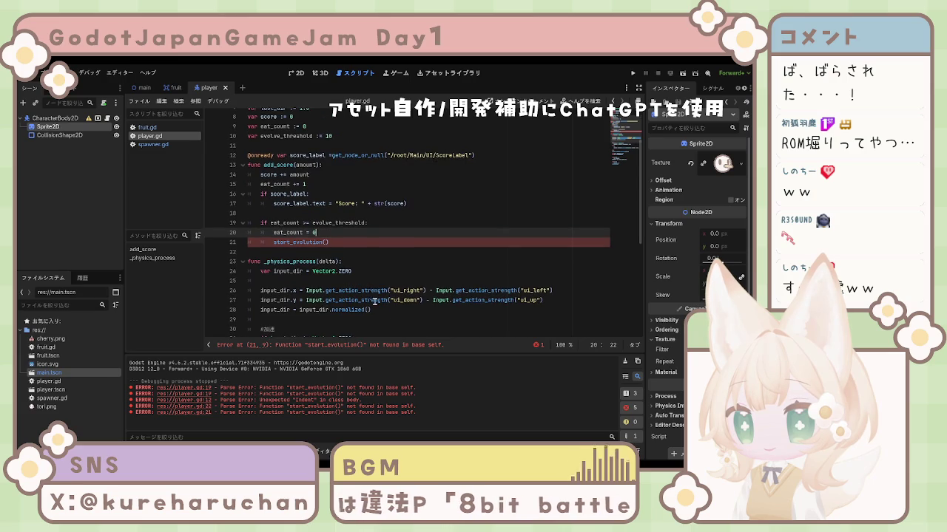
pyautogui.click(318, 193)
pyautogui.press('Return')
pyautogui.click(444, 251)
pyautogui.hotkey('ctrl', 's')
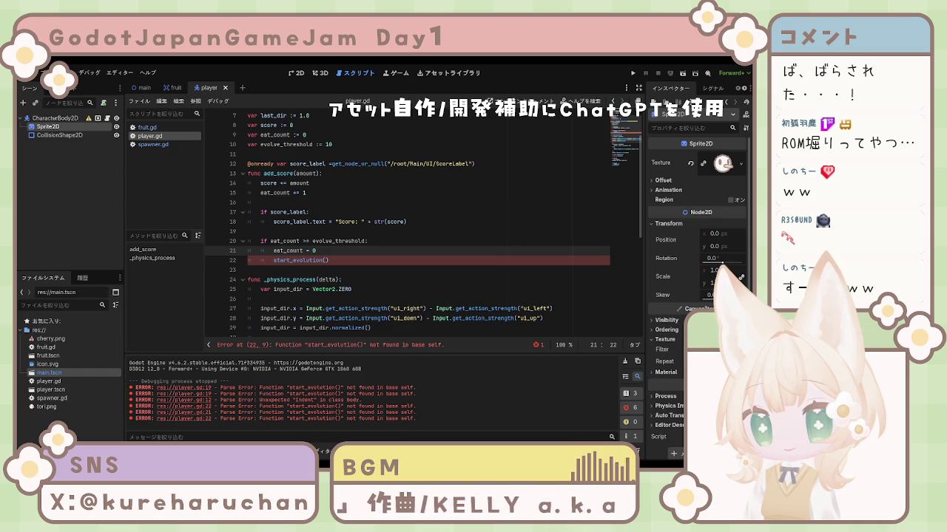
pyautogui.click(331, 259)
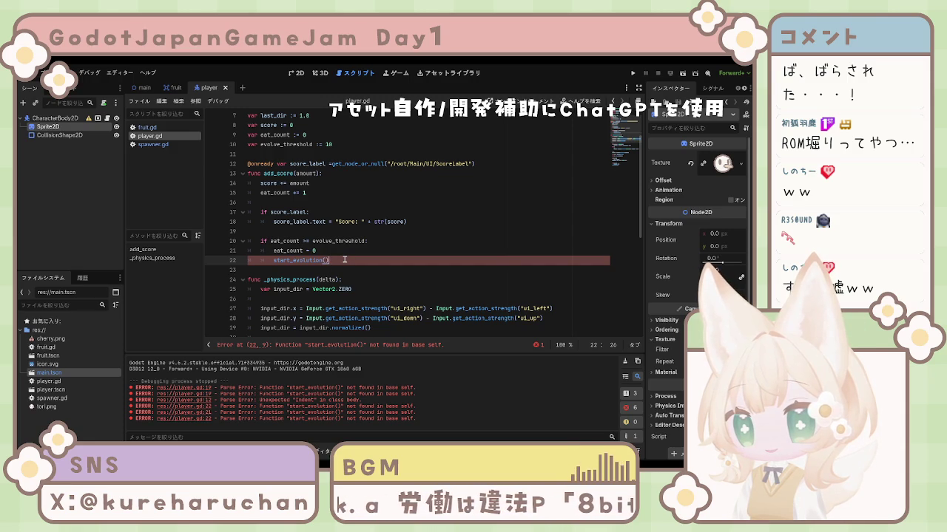
pyautogui.scroll(2, 344, 260)
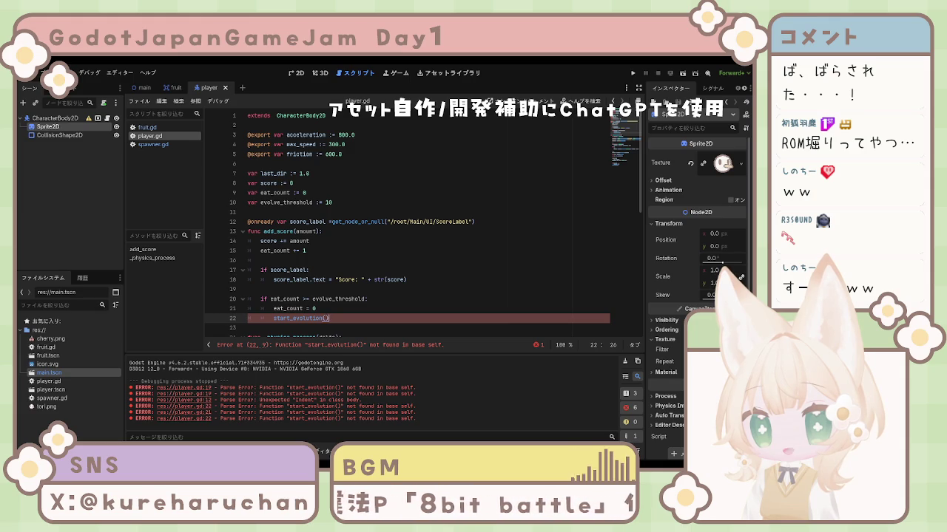
pyautogui.click(260, 260)
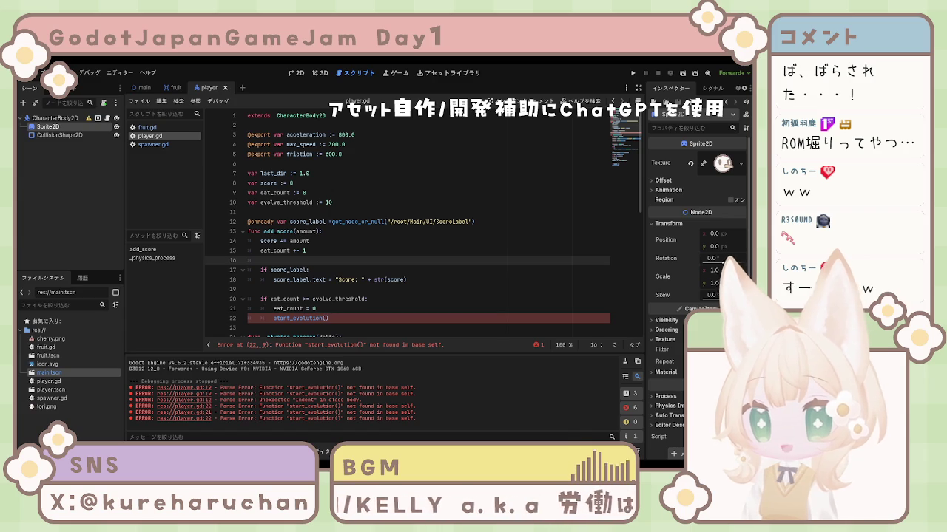
pyautogui.click(147, 127)
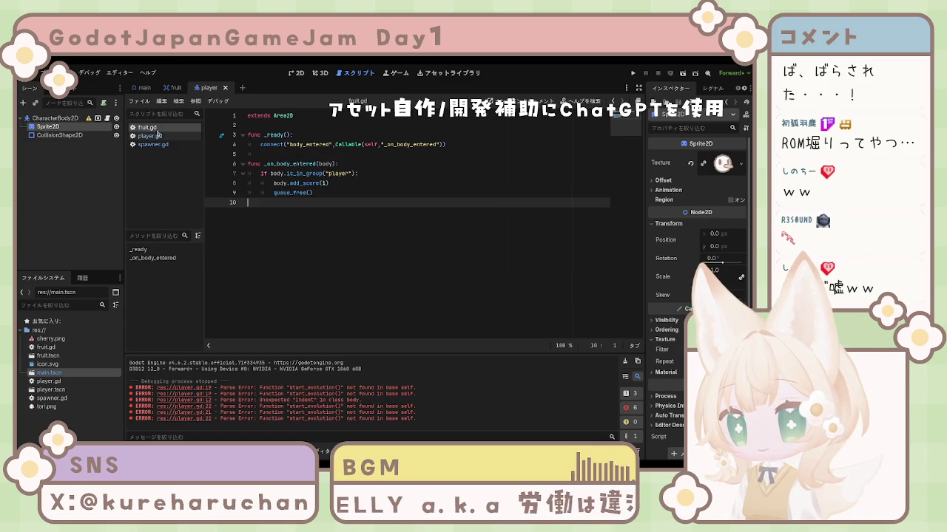
# Return to player.gd, then switch to the main scene and select its UI node.
pyautogui.click(151, 136)
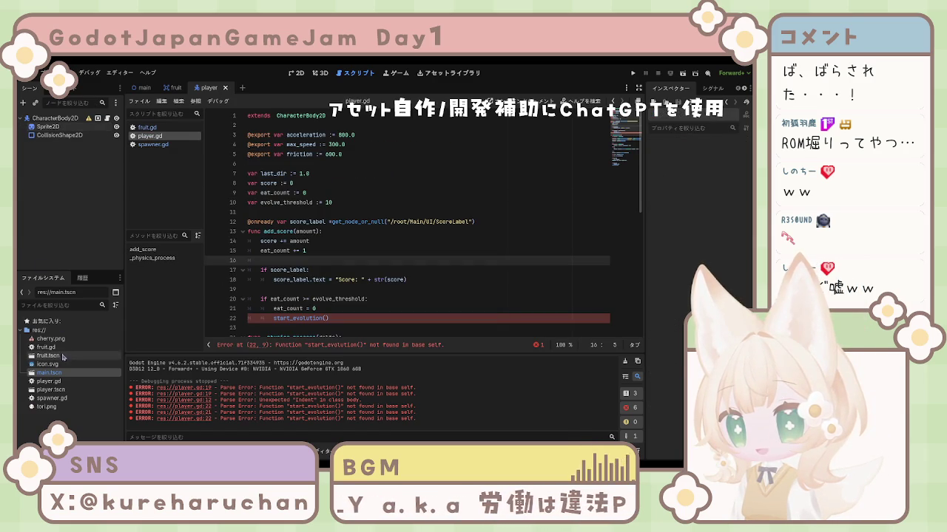
pyautogui.click(70, 120)
pyautogui.click(141, 87)
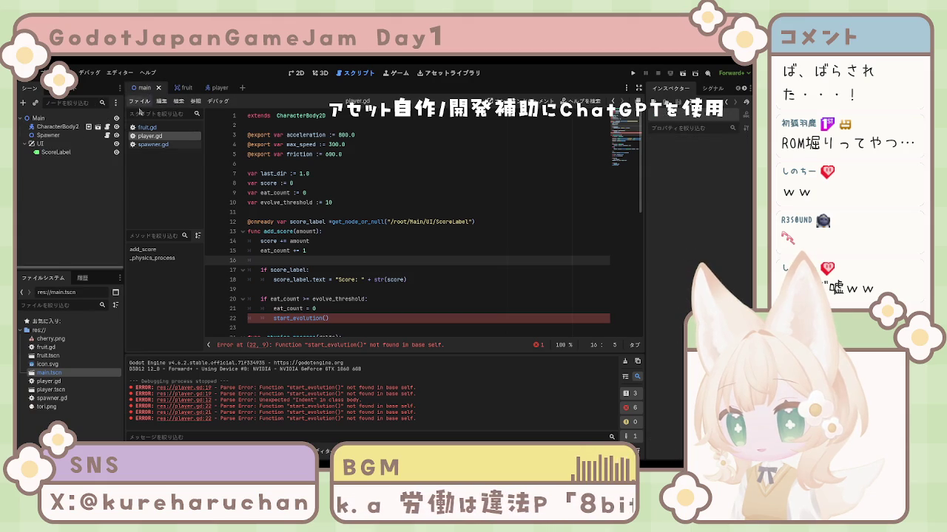
pyautogui.click(49, 152)
pyautogui.click(47, 145)
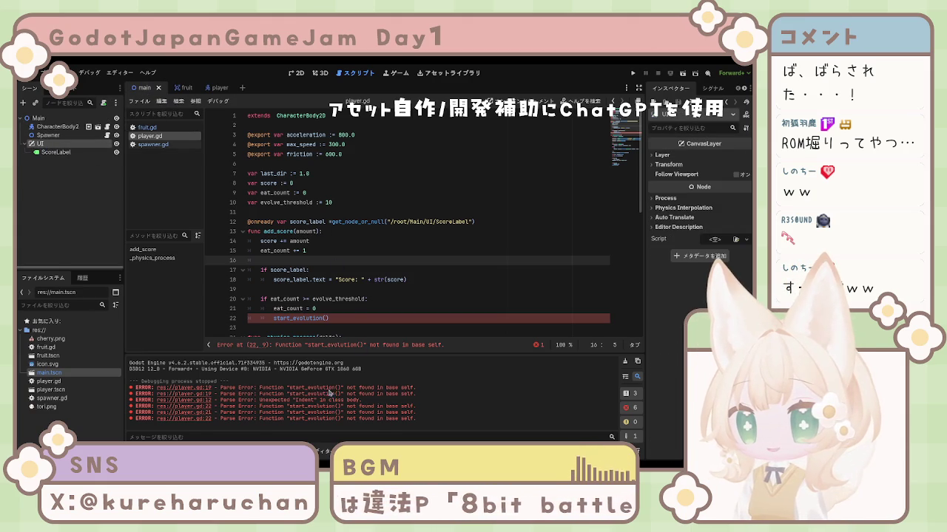
# Add a Label child under UI, name it CutinLabel, and select it.
pyautogui.press('Return')
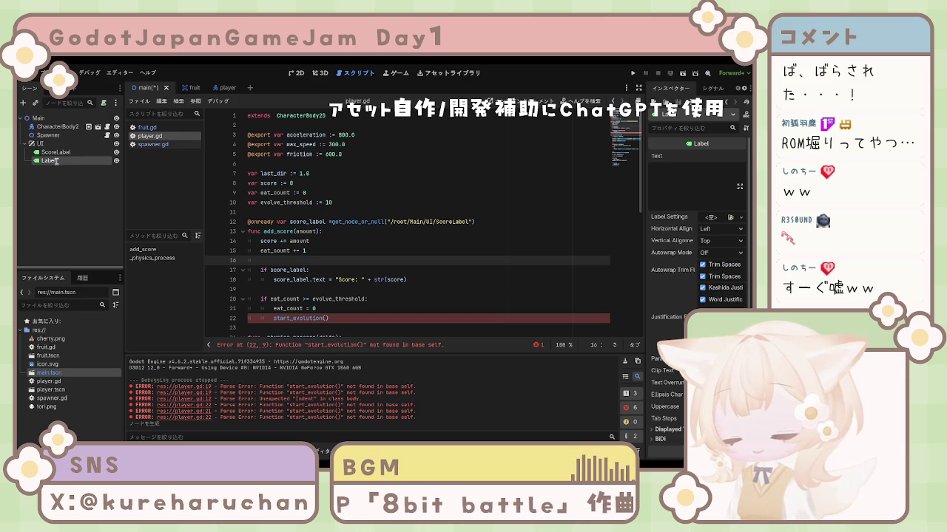
pyautogui.write('CutinLabel')
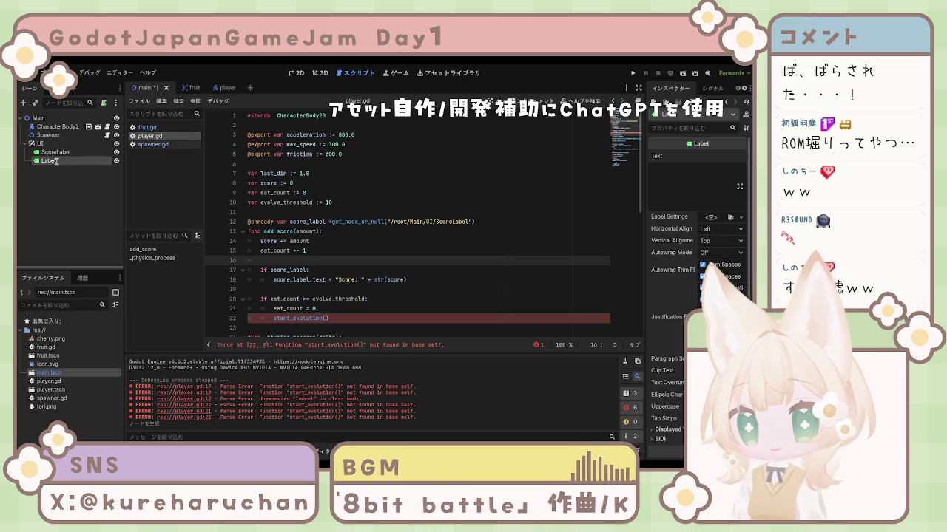
pyautogui.press('Return')
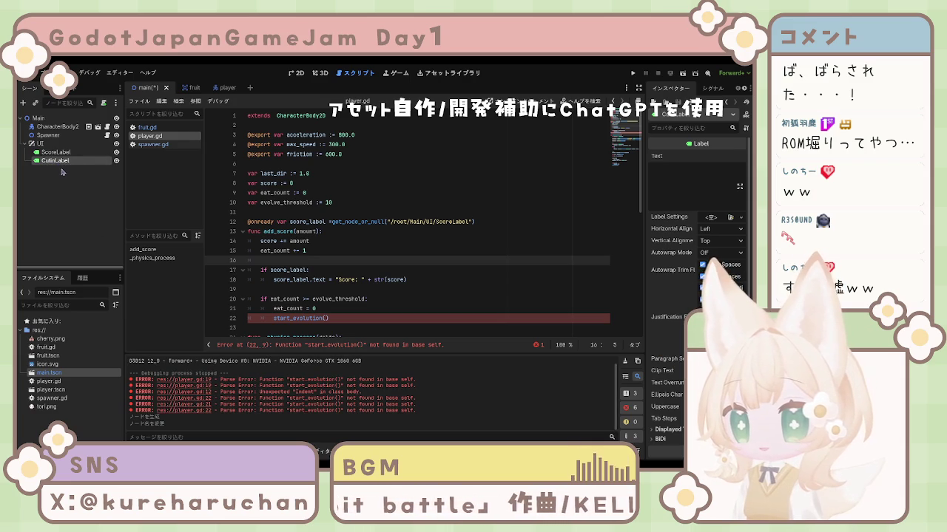
pyautogui.click(58, 162)
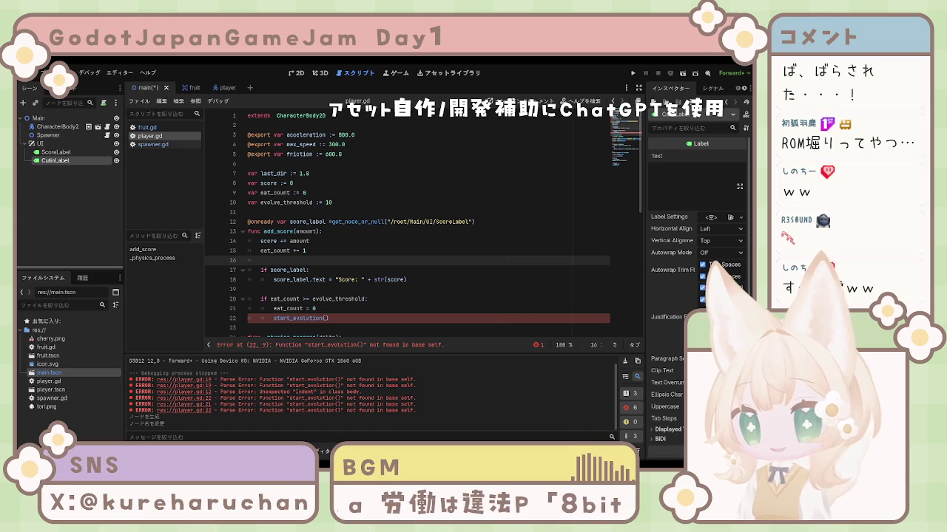
pyautogui.click(383, 280)
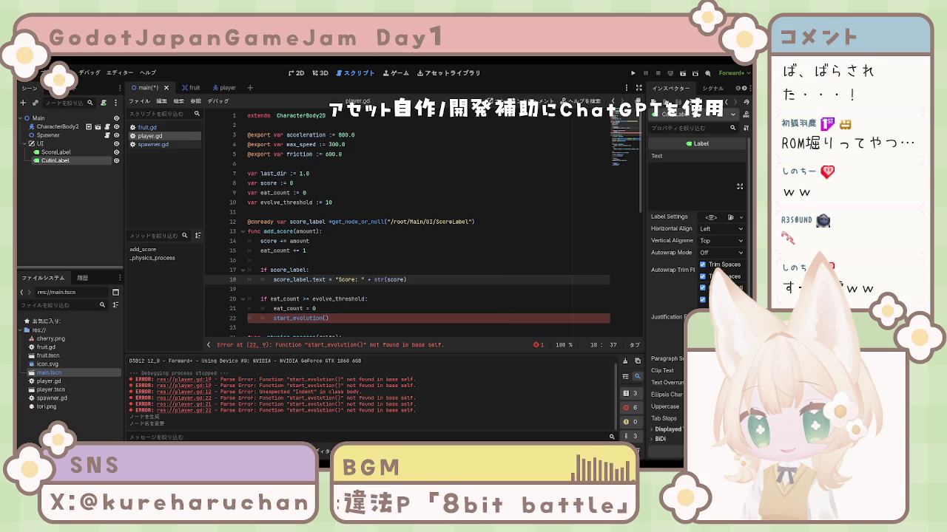
# Uncheck Visible under CutinLabel's CanvasItem > Visibility so it starts hidden.
pyautogui.scroll(-3, 695, 259)
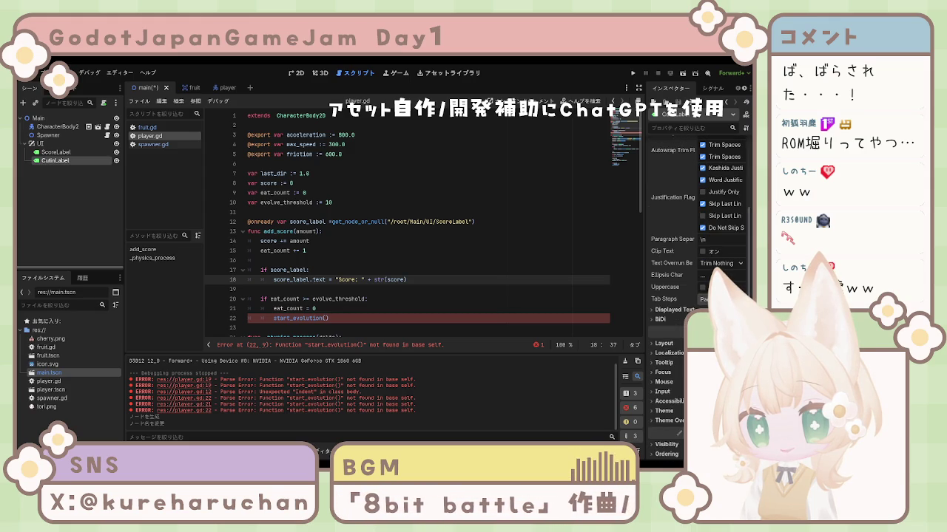
pyautogui.scroll(-3, 665, 344)
pyautogui.scroll(-2, 665, 333)
pyautogui.click(666, 364)
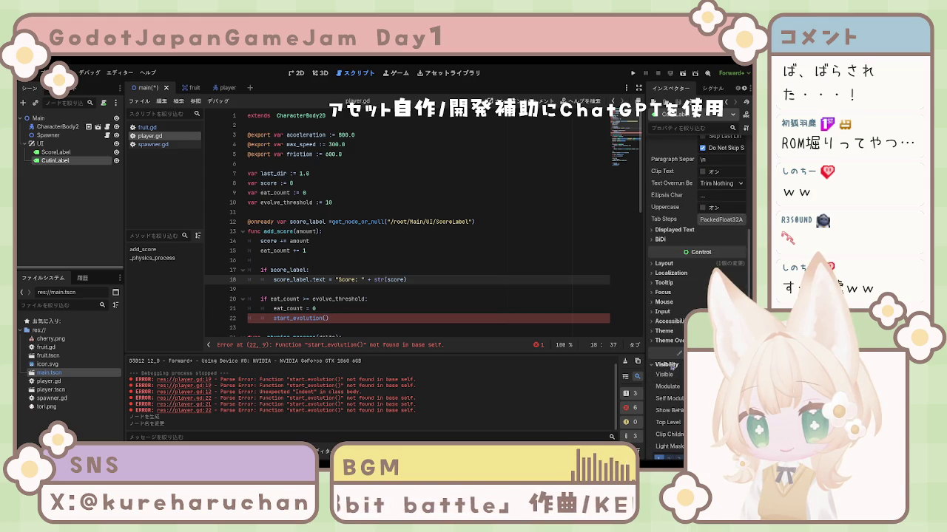
pyautogui.click(703, 374)
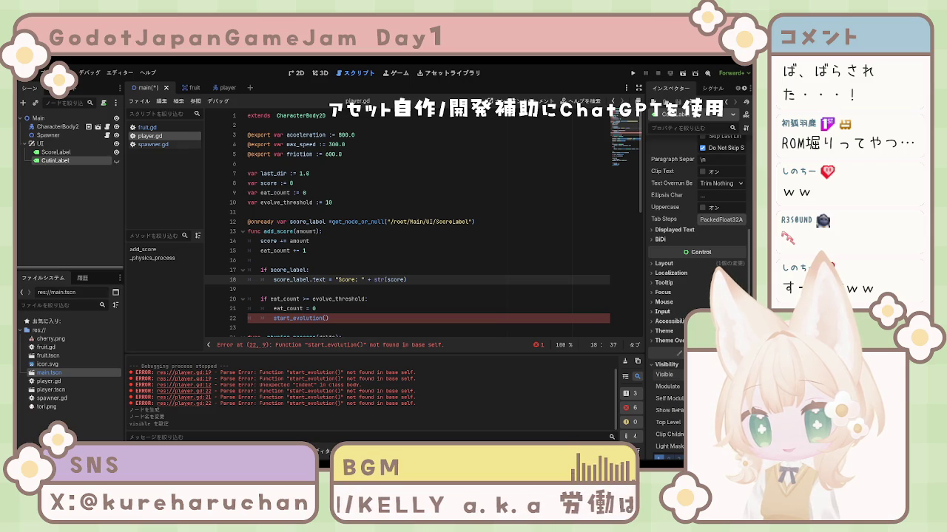
pyautogui.scroll(-5, 695, 222)
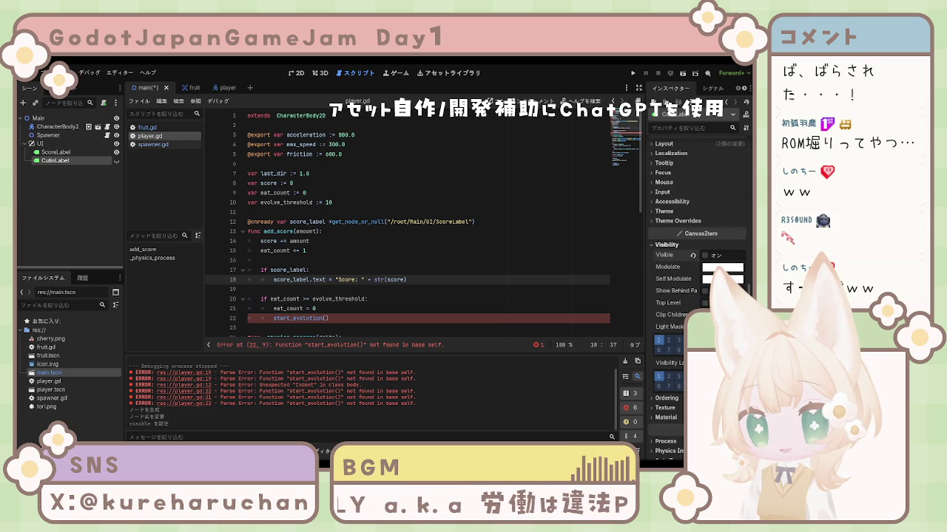
# Expand CutinLabel's Layout > Transform section to edit its Position.
pyautogui.click(664, 144)
pyautogui.click(666, 148)
pyautogui.scroll(2, 667, 159)
pyautogui.scroll(-3, 673, 189)
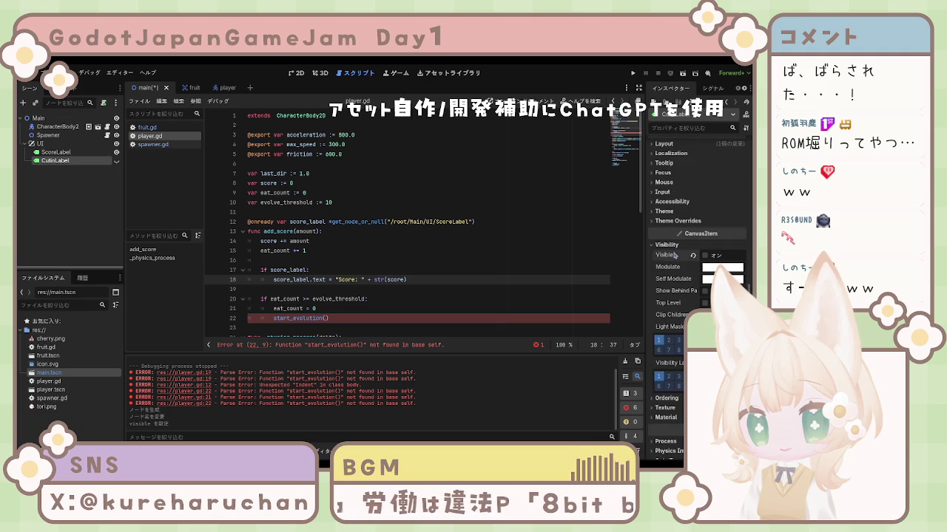
pyautogui.scroll(4, 674, 251)
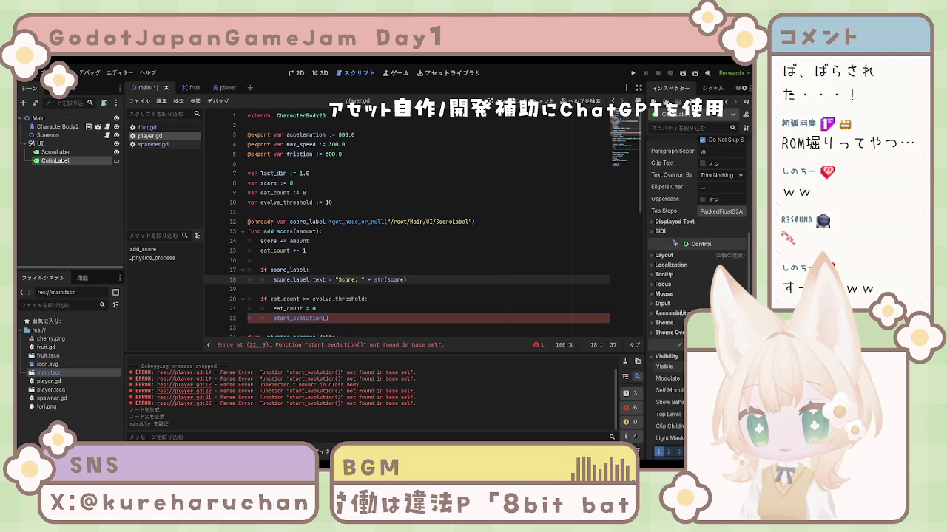
pyautogui.click(666, 264)
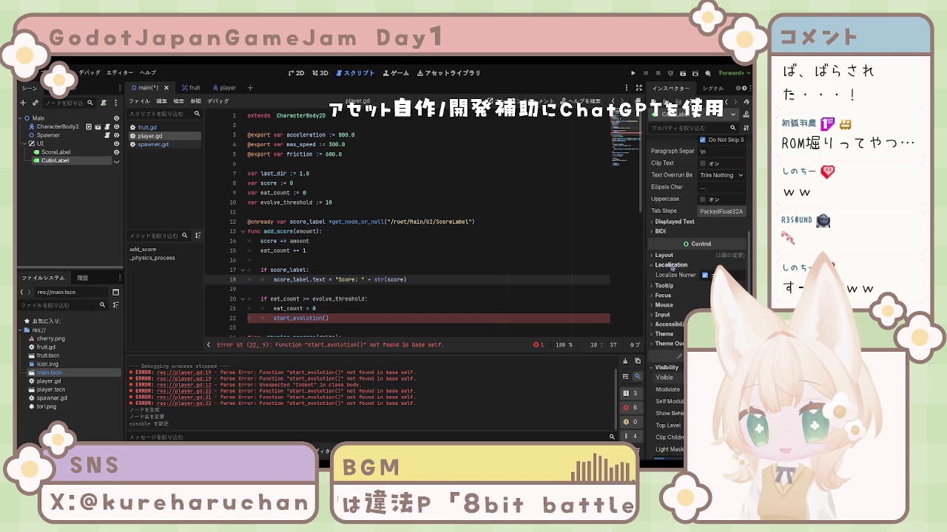
pyautogui.click(671, 265)
pyautogui.click(664, 256)
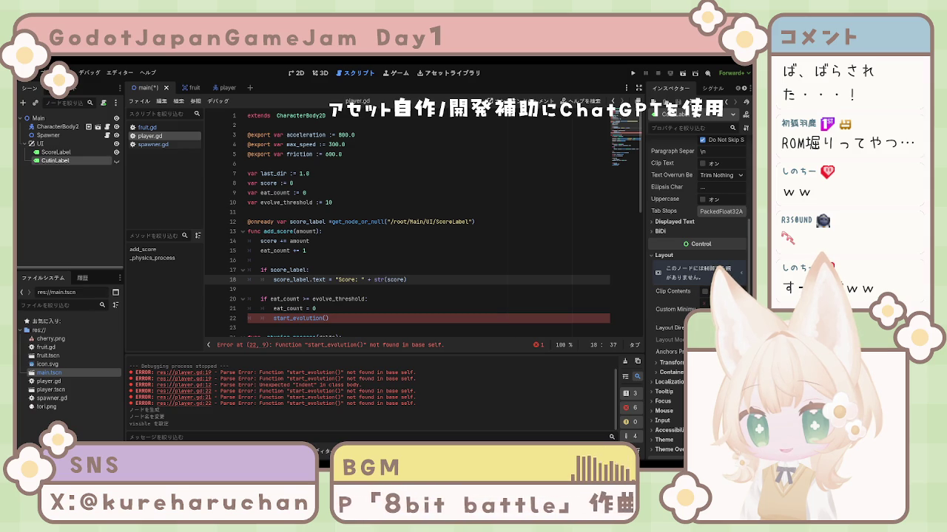
pyautogui.click(679, 367)
pyautogui.scroll(-3, 679, 367)
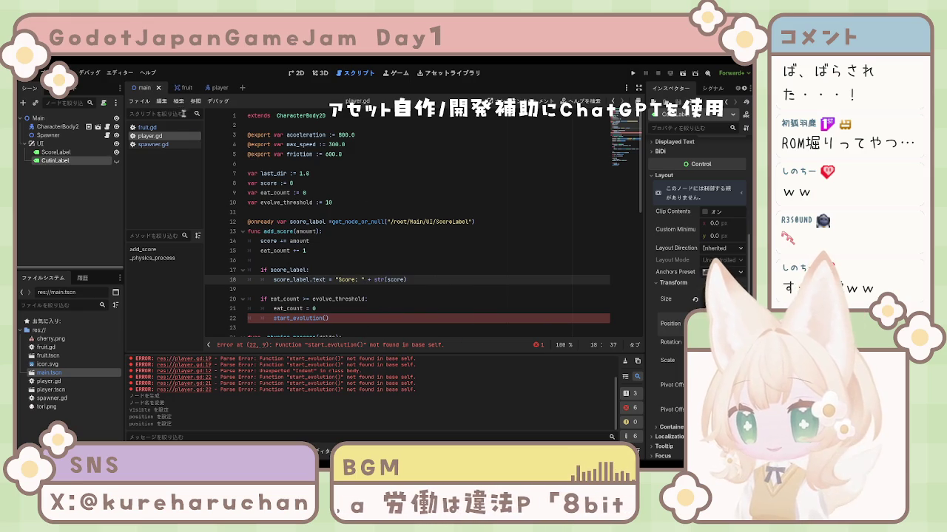
pyautogui.click(296, 73)
# Toggle CutinLabel's eye icon to preview its placement in 2D, leaving it hidden.
pyautogui.moveTo(357, 213); pyautogui.dragTo(240, 201)
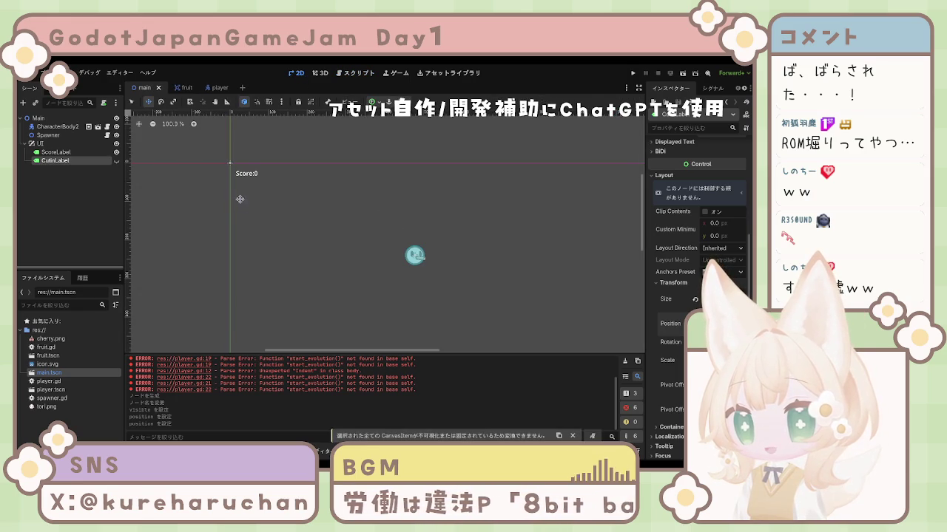
pyautogui.scroll(-3, 182, 214)
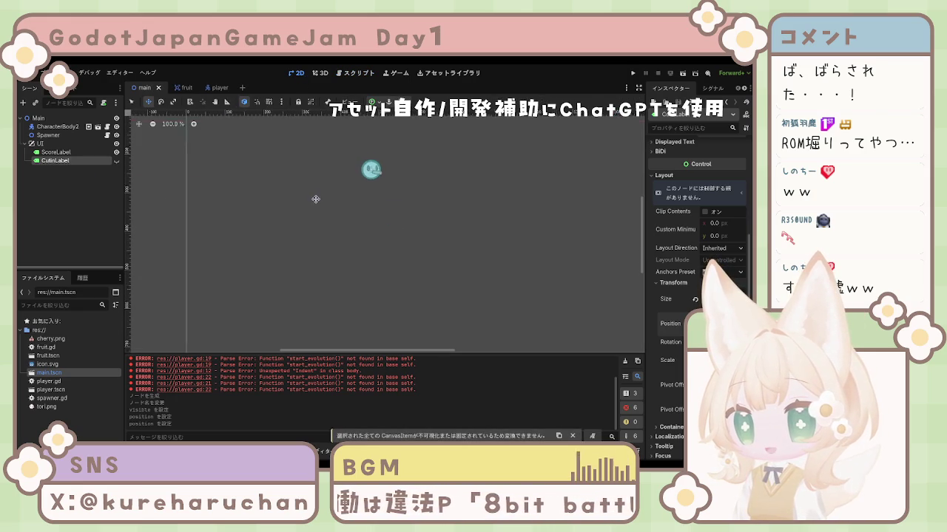
pyautogui.scroll(2, 240, 198)
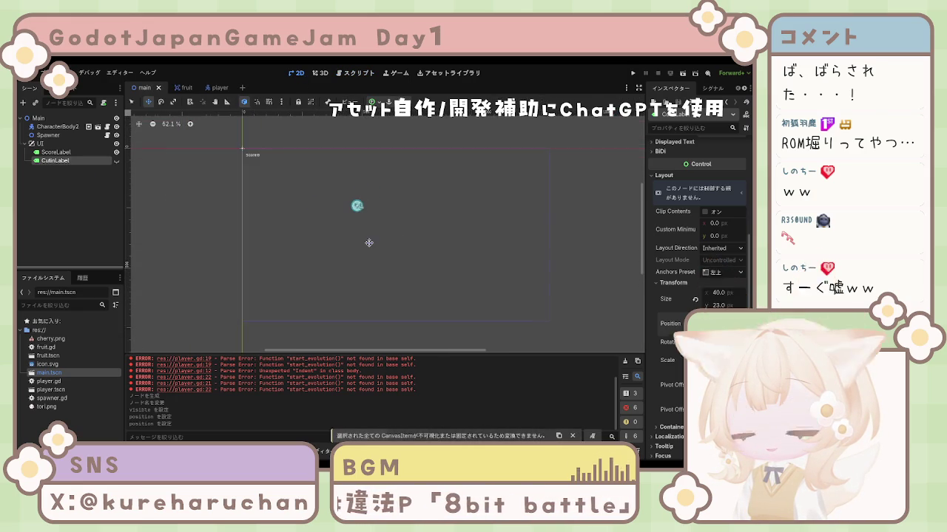
pyautogui.click(116, 161)
pyautogui.click(116, 161)
pyautogui.click(116, 162)
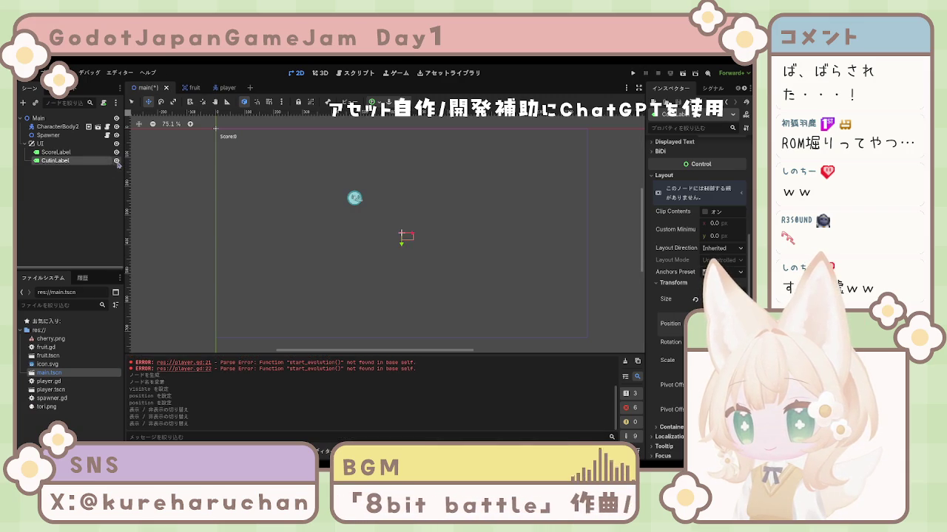
pyautogui.click(117, 161)
pyautogui.click(116, 162)
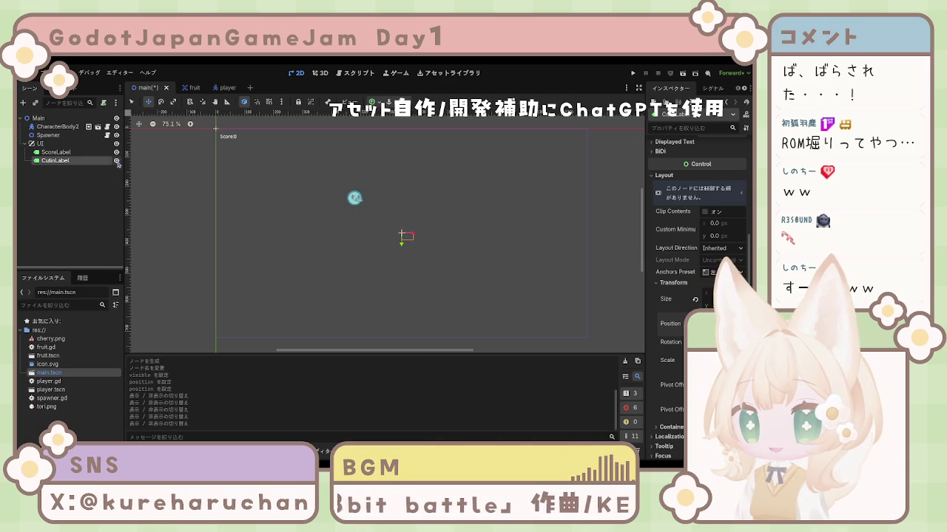
pyautogui.click(117, 163)
pyautogui.click(349, 200)
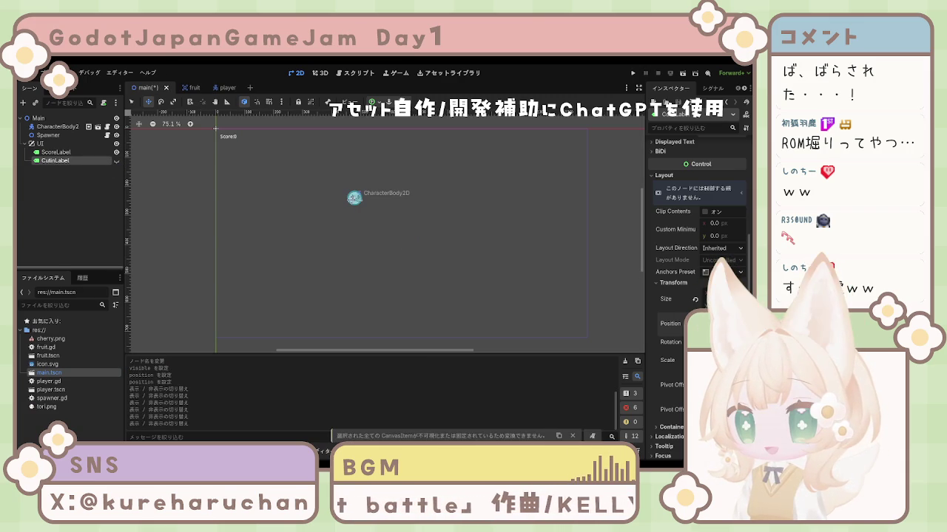
# Select CharacterBody2D, pick player.tscn, and save the main scene.
pyautogui.click(56, 127)
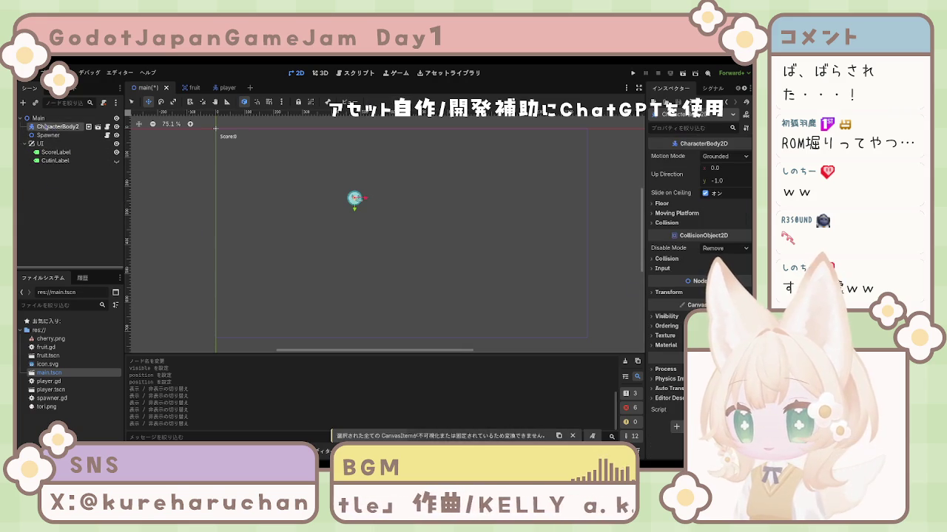
pyautogui.click(46, 127)
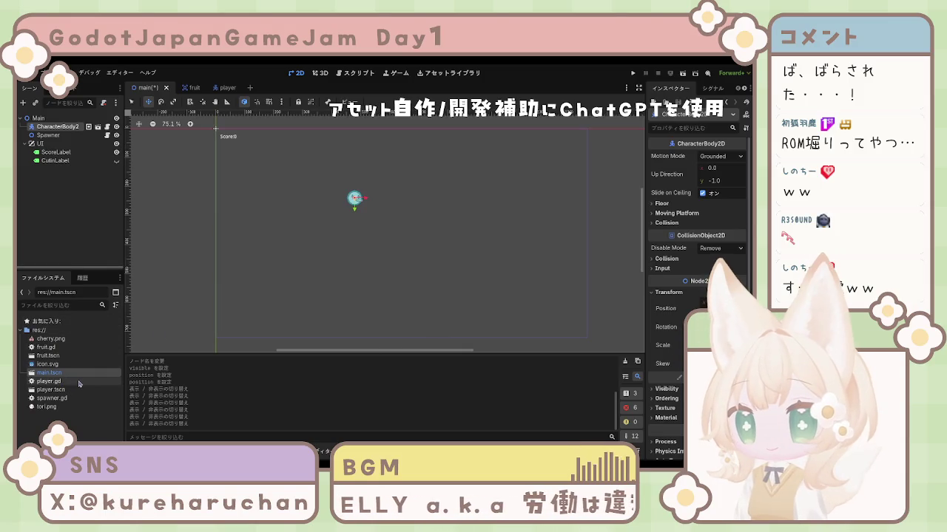
pyautogui.click(53, 389)
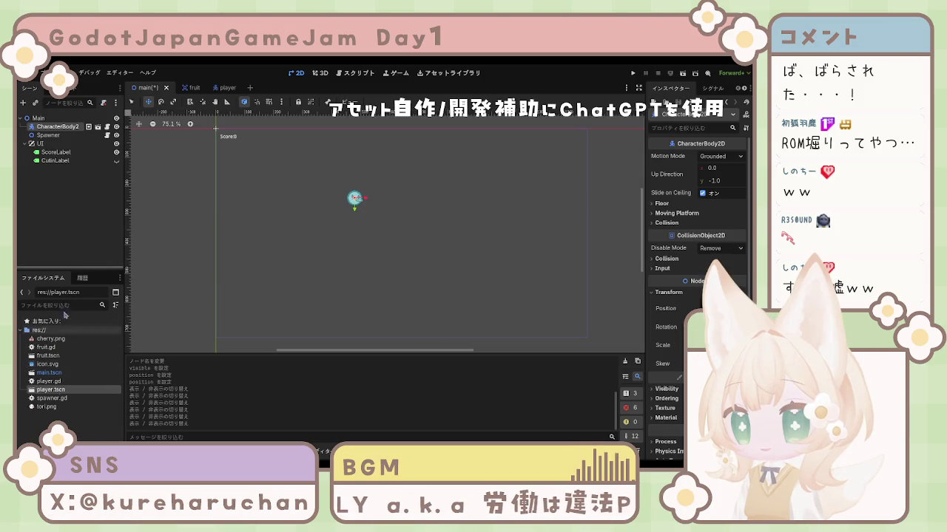
pyautogui.hotkey('ctrl', 's')
# Open the player scene, inspect CollisionShape2D, and undo a trial drag of the character.
pyautogui.click(217, 91)
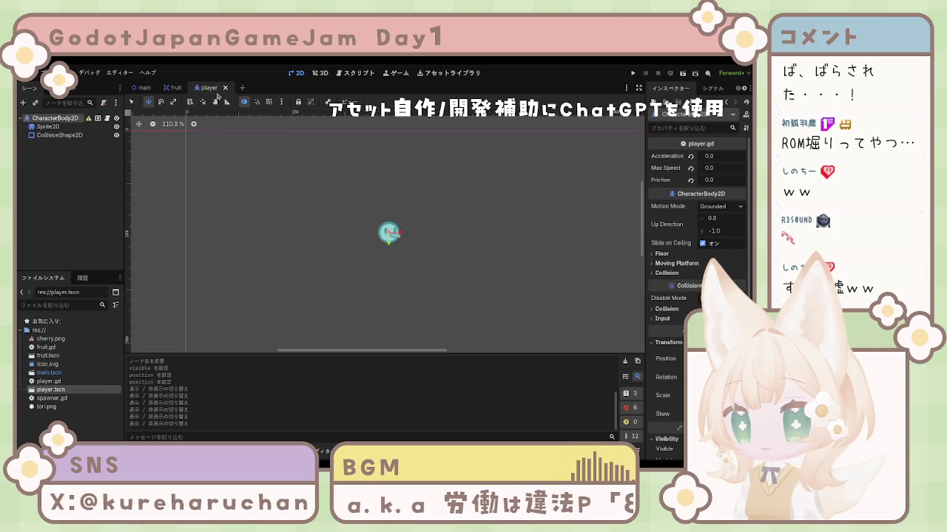
pyautogui.scroll(-5, 248, 183)
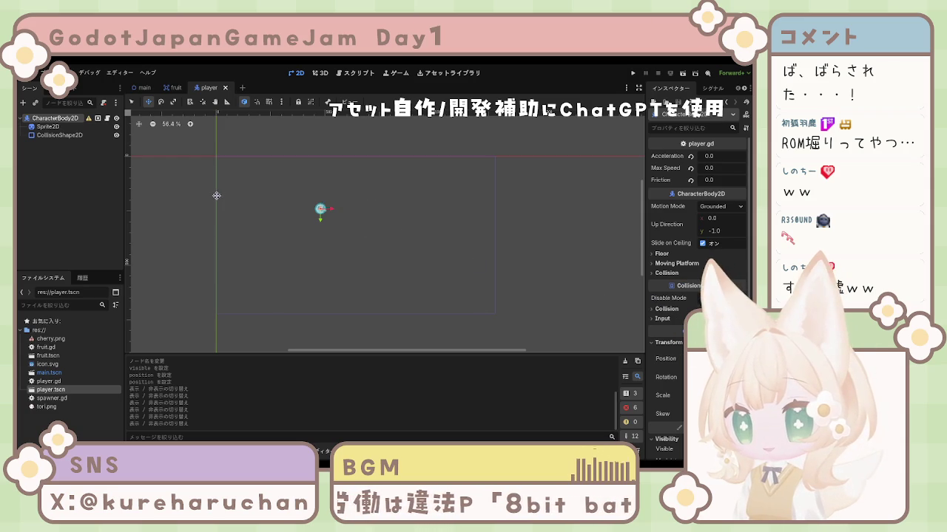
pyautogui.click(59, 135)
pyautogui.click(55, 118)
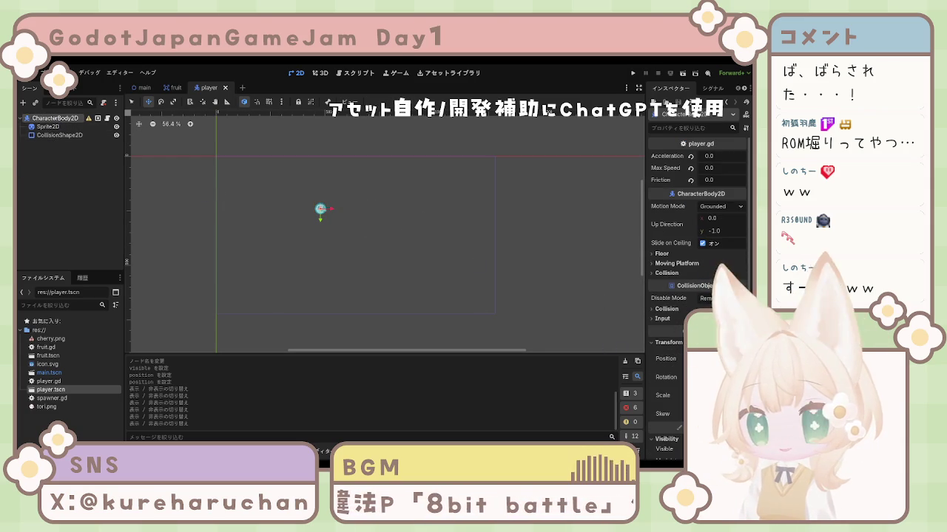
pyautogui.scroll(1, 336, 251)
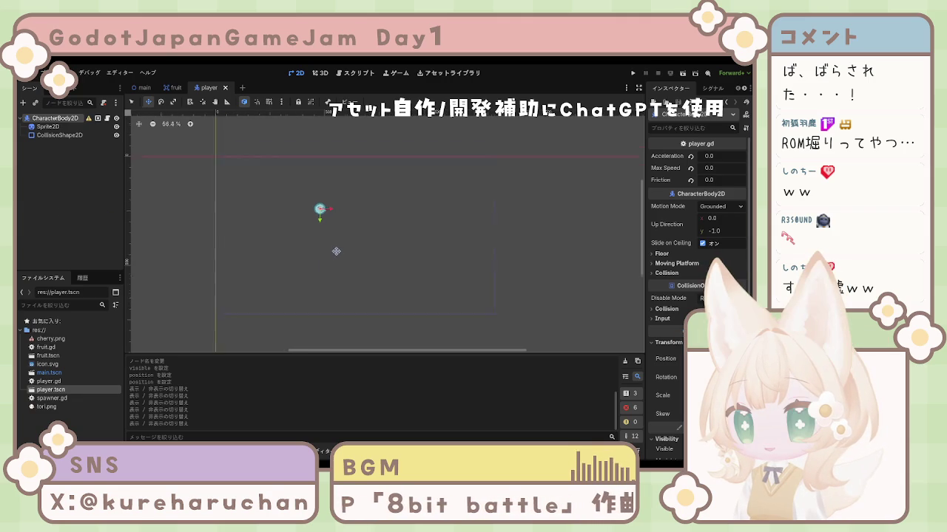
pyautogui.scroll(1, 334, 241)
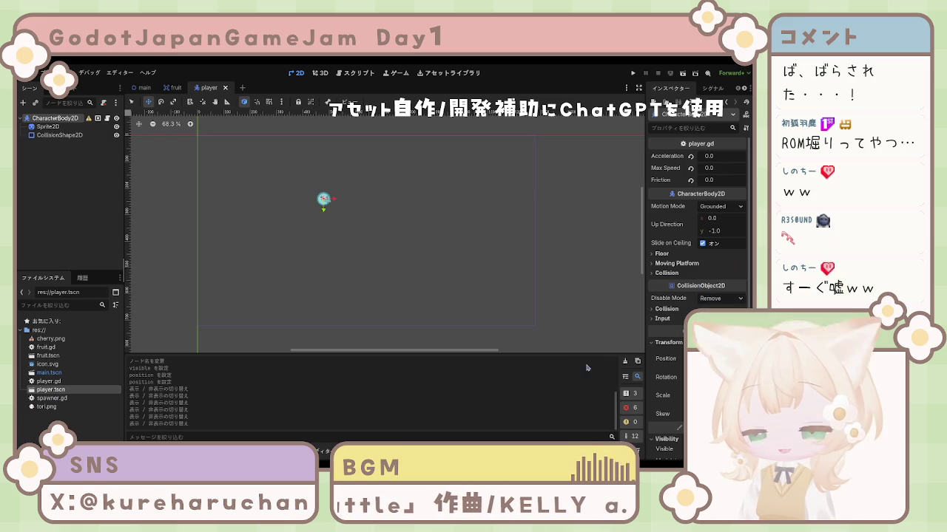
pyautogui.moveTo(323, 198); pyautogui.dragTo(350, 222)
pyautogui.hotkey('ctrl', 'z')
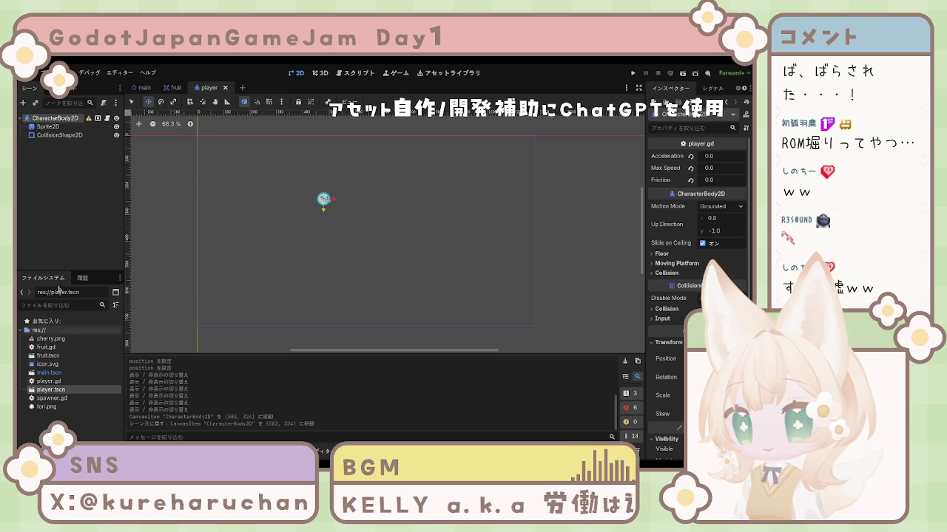
# Nudge the CharacterBody2D root right and down, save, and run the game.
pyautogui.click(48, 126)
pyautogui.click(58, 135)
pyautogui.click(54, 119)
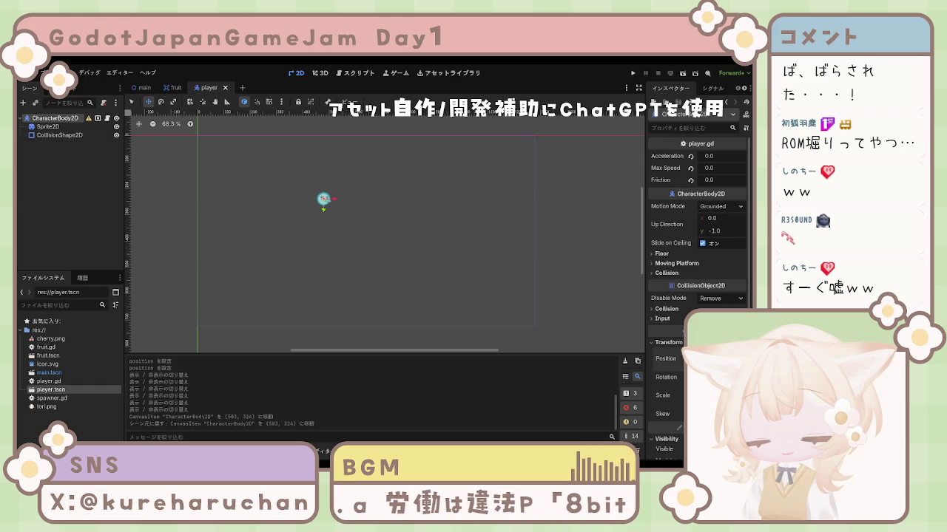
pyautogui.press('Return')
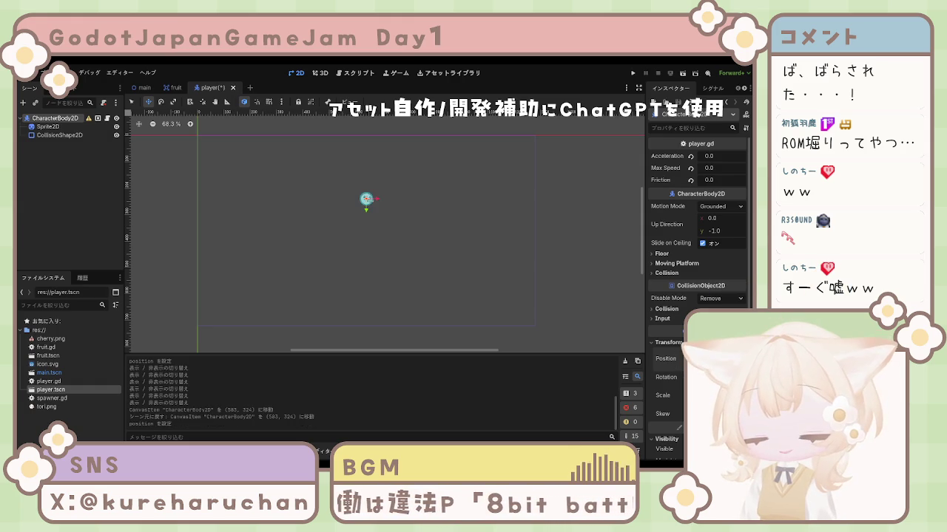
pyautogui.press('Return')
pyautogui.hotkey('ctrl', 's')
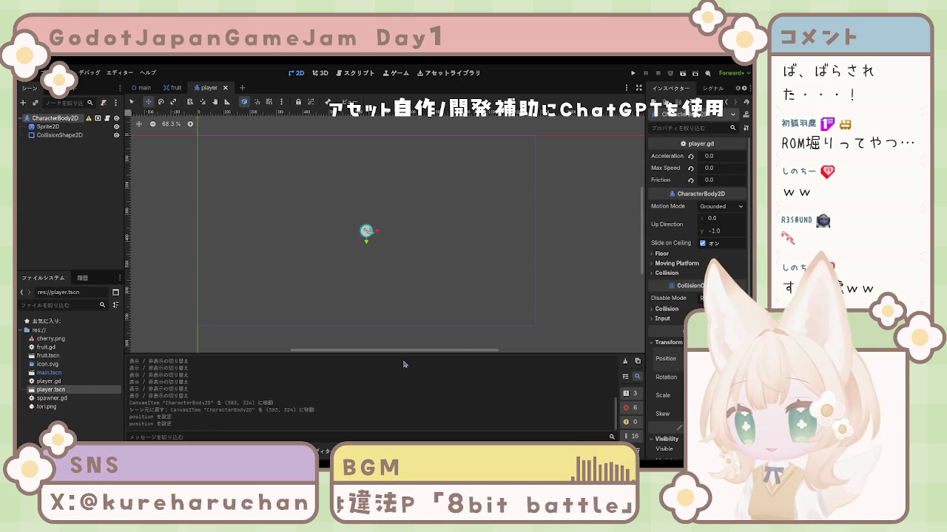
pyautogui.click(633, 73)
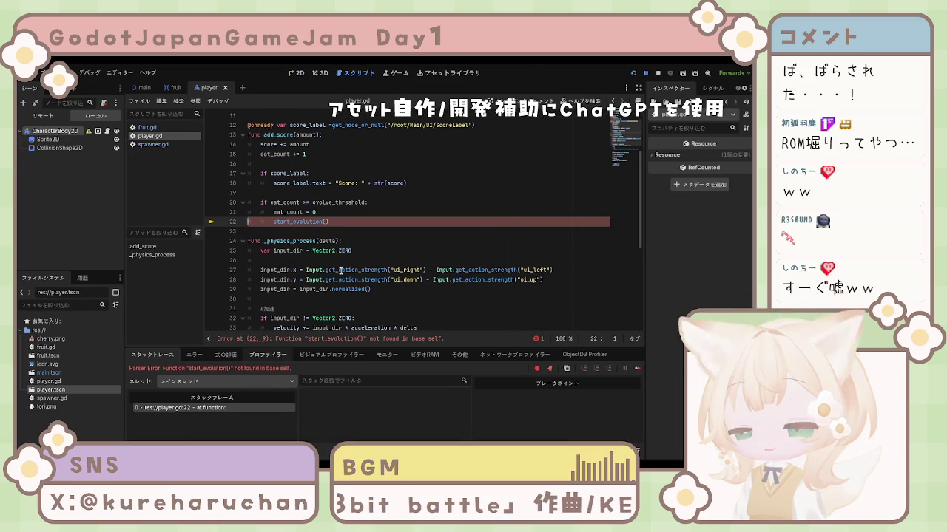
# Set a breakpoint on line 22, stop the game, remove it, and end the debug session.
pyautogui.scroll(1, 244, 318)
pyautogui.click(212, 252)
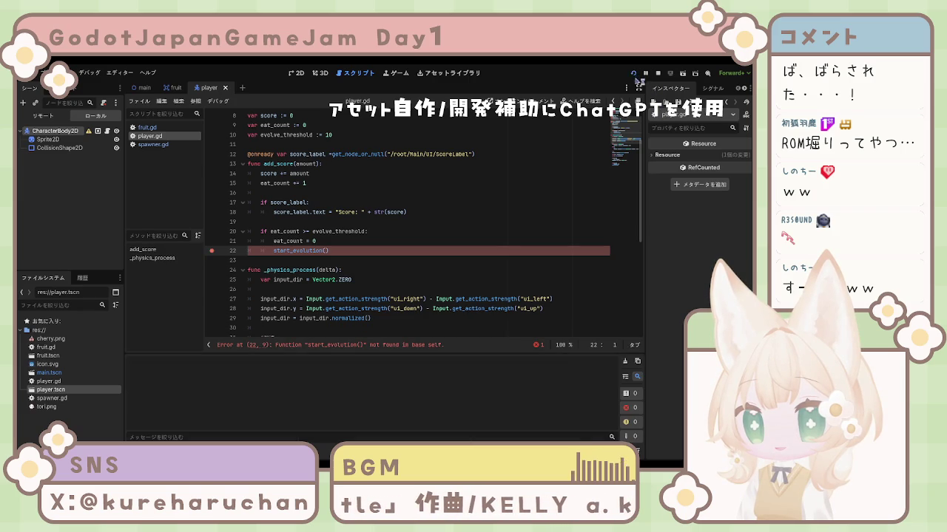
pyautogui.scroll(-1, 465, 251)
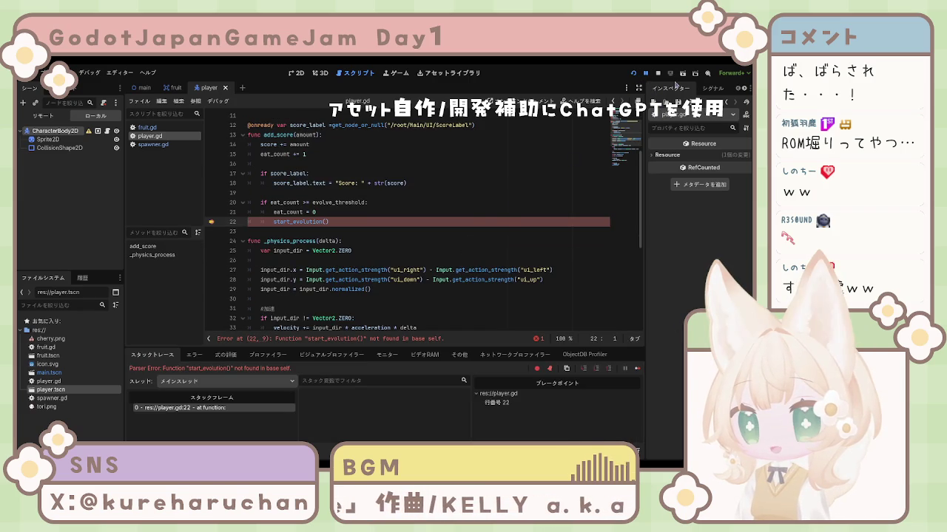
pyautogui.click(657, 74)
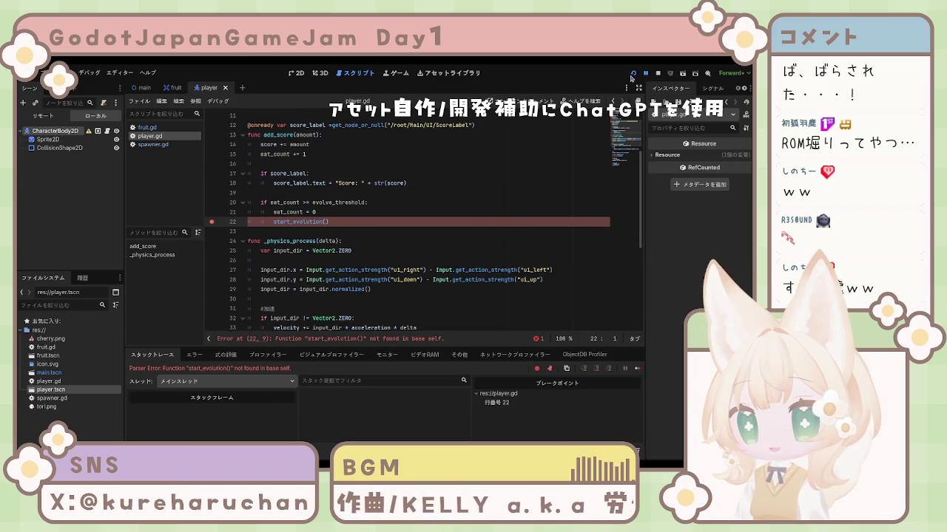
pyautogui.click(212, 222)
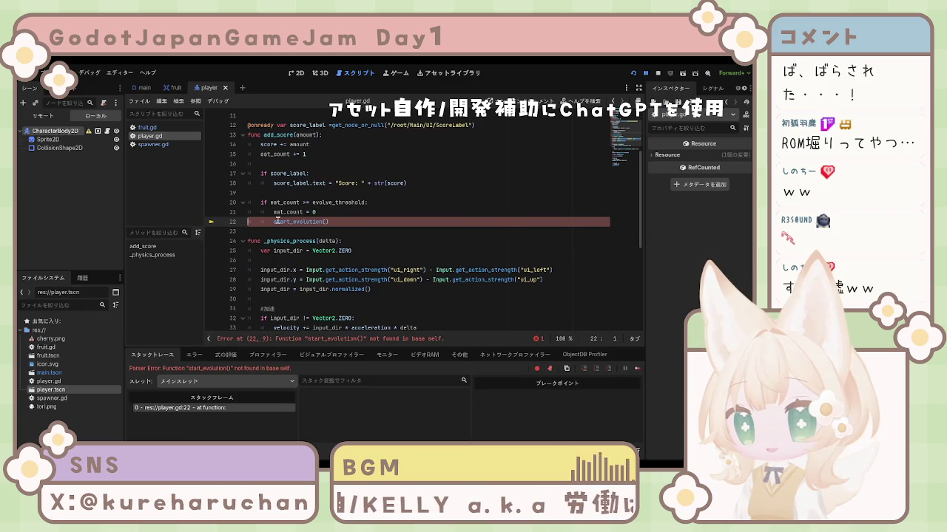
pyautogui.click(657, 74)
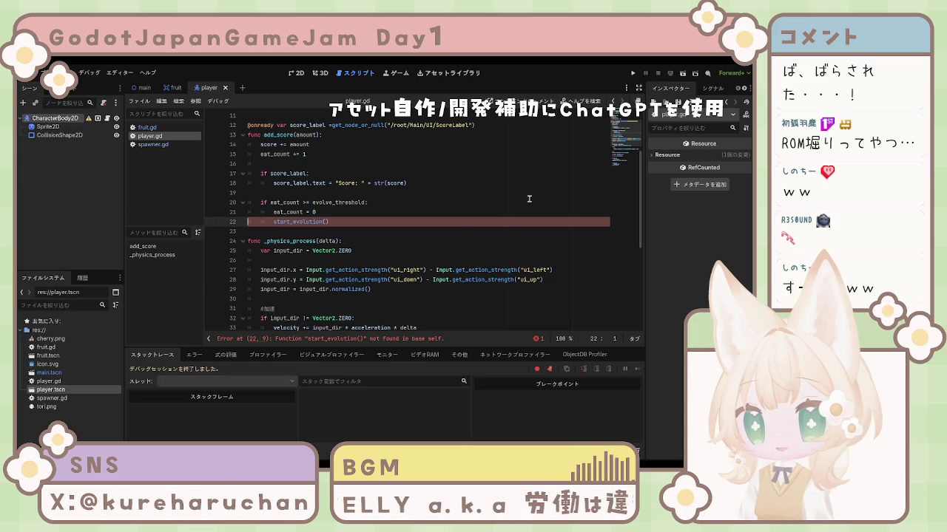
pyautogui.click(426, 270)
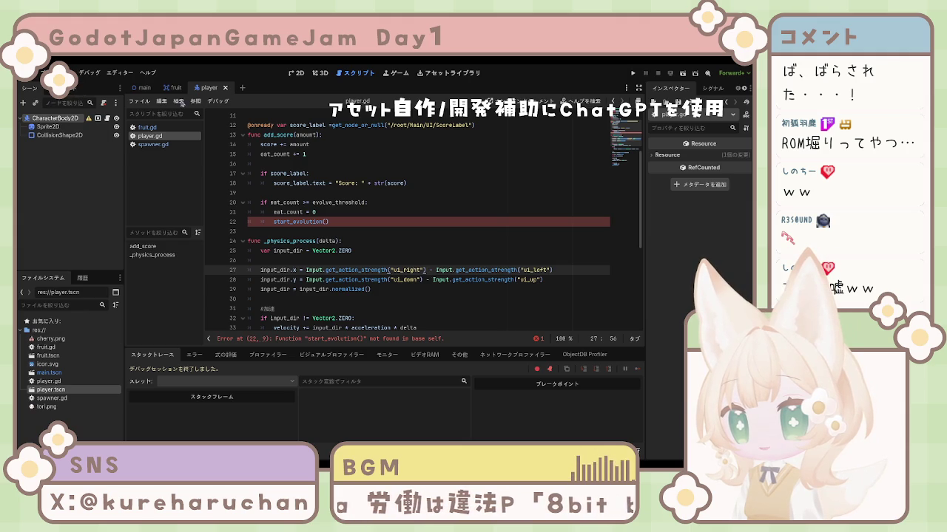
pyautogui.click(150, 89)
# Select CutinLabel in the main scene and locate the spot after the evolution check in player.gd.
pyautogui.click(55, 161)
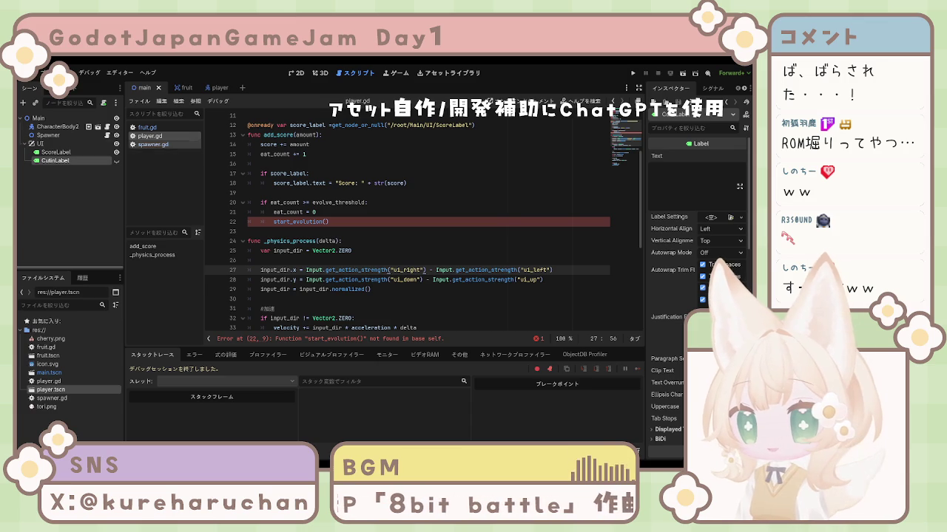
pyautogui.click(382, 244)
pyautogui.scroll(3, 304, 212)
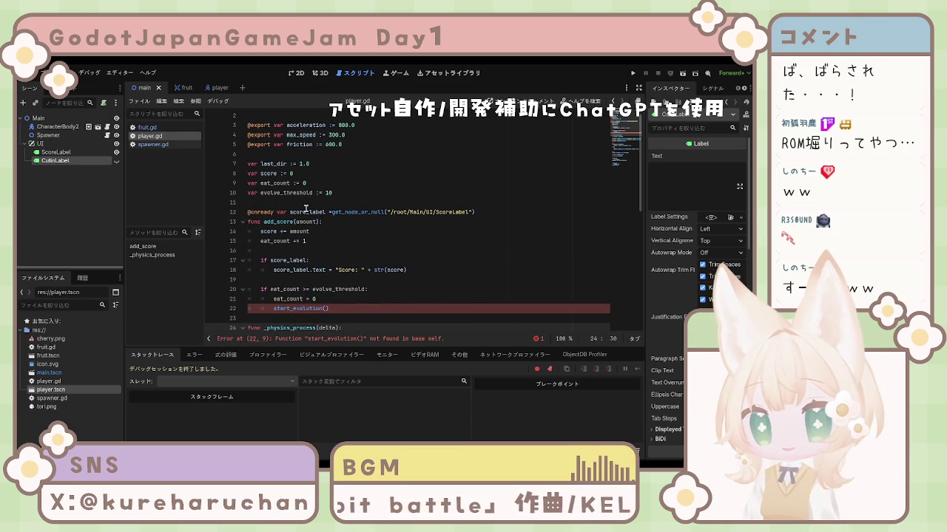
pyautogui.click(301, 202)
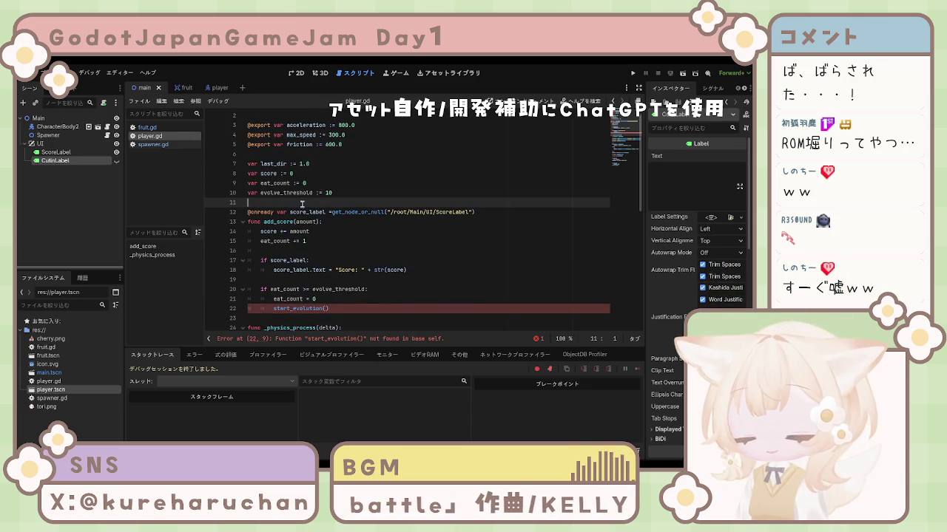
pyautogui.scroll(-4, 320, 215)
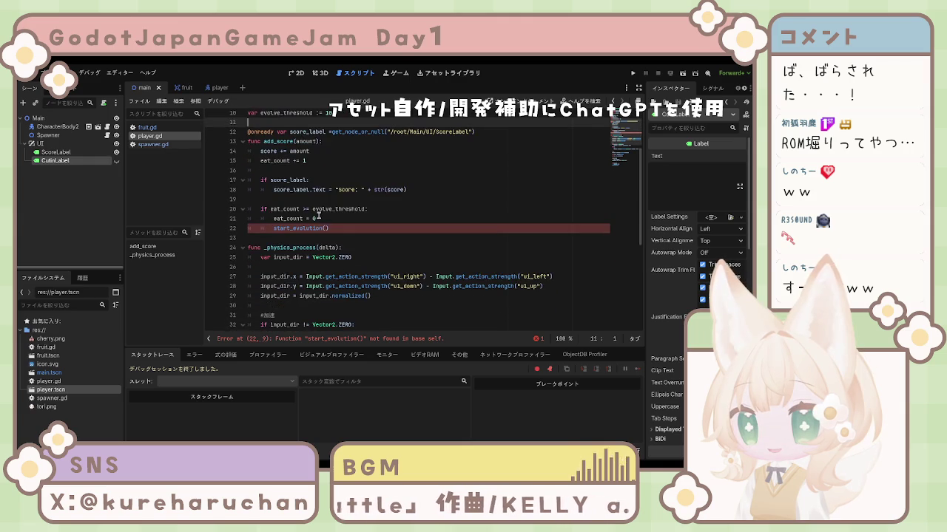
pyautogui.click(340, 231)
pyautogui.scroll(4, 325, 227)
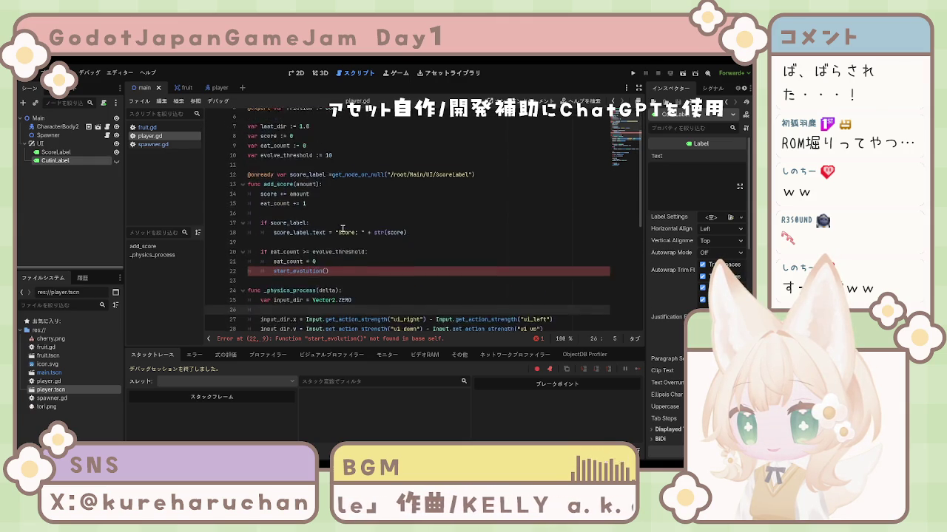
pyautogui.click(312, 217)
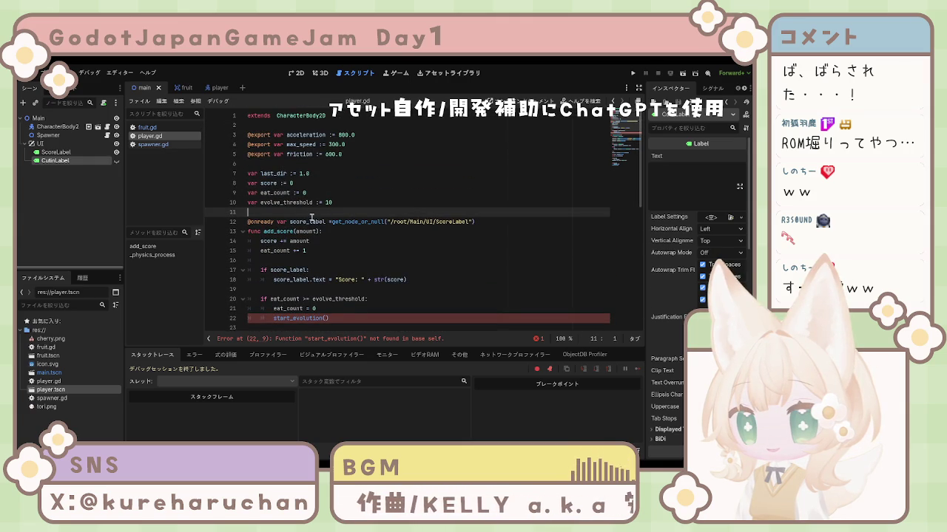
pyautogui.click(486, 220)
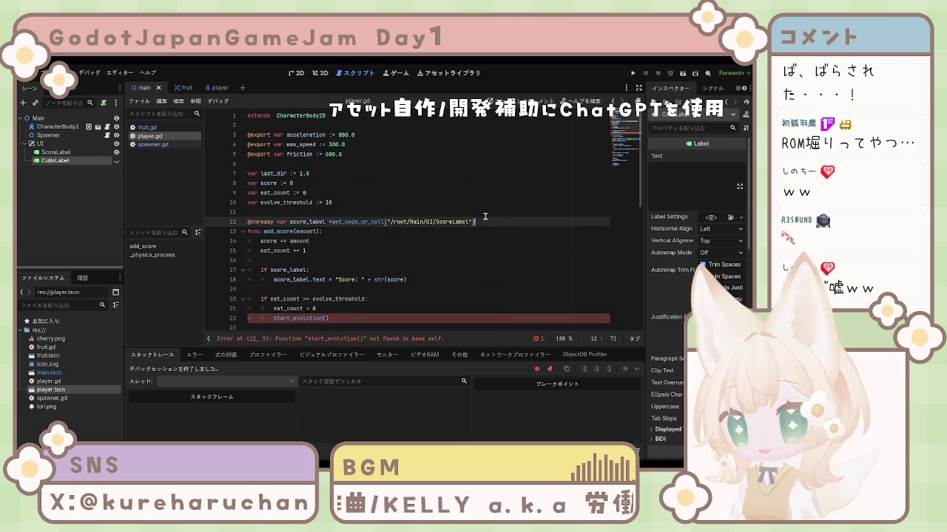
pyautogui.scroll(-2, 443, 244)
pyautogui.click(306, 269)
pyautogui.click(313, 289)
pyautogui.click(315, 271)
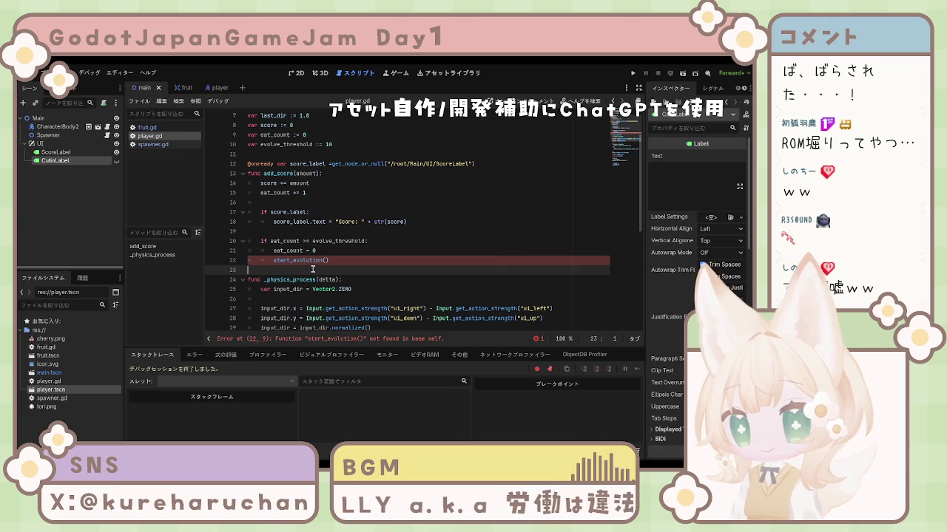
pyautogui.press('Return')
pyautogui.press('Return')
pyautogui.press('Up')
pyautogui.write('@onready var cutin_label = get_node("/root/Main/UI/CutinLabel")')
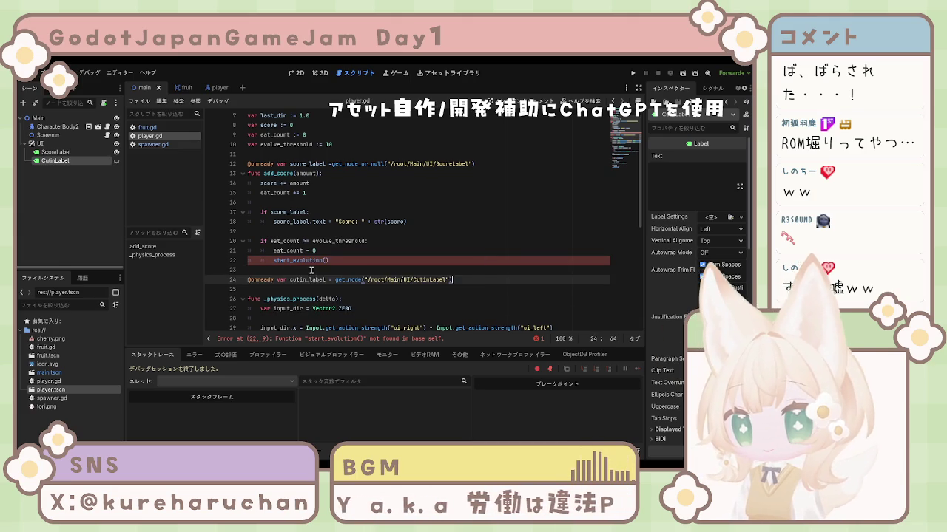
pyautogui.click(384, 294)
pyautogui.hotkey('ctrl', 's')
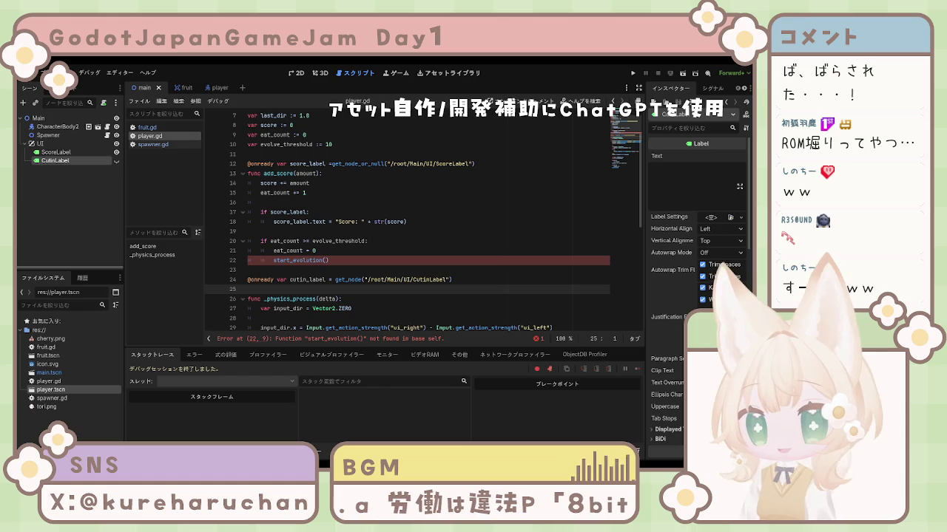
pyautogui.click(294, 273)
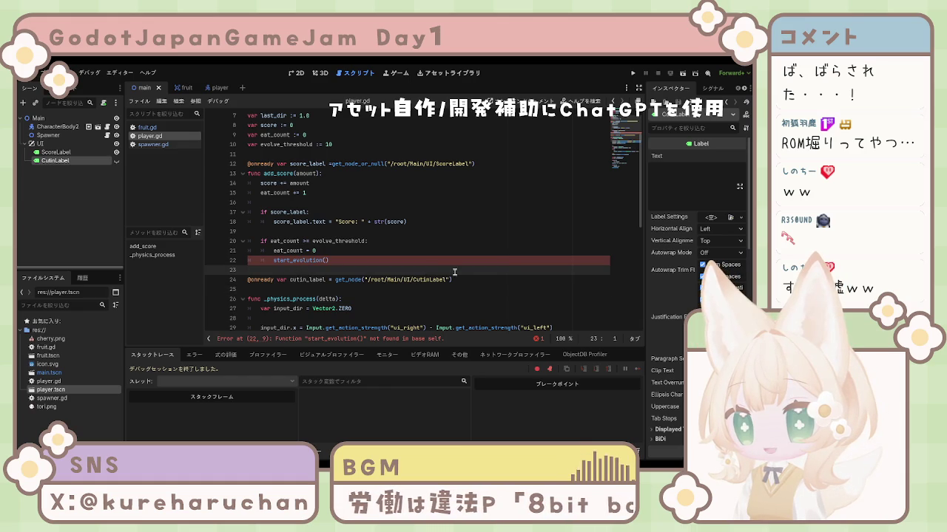
pyautogui.moveTo(454, 272); pyautogui.dragTo(452, 279)
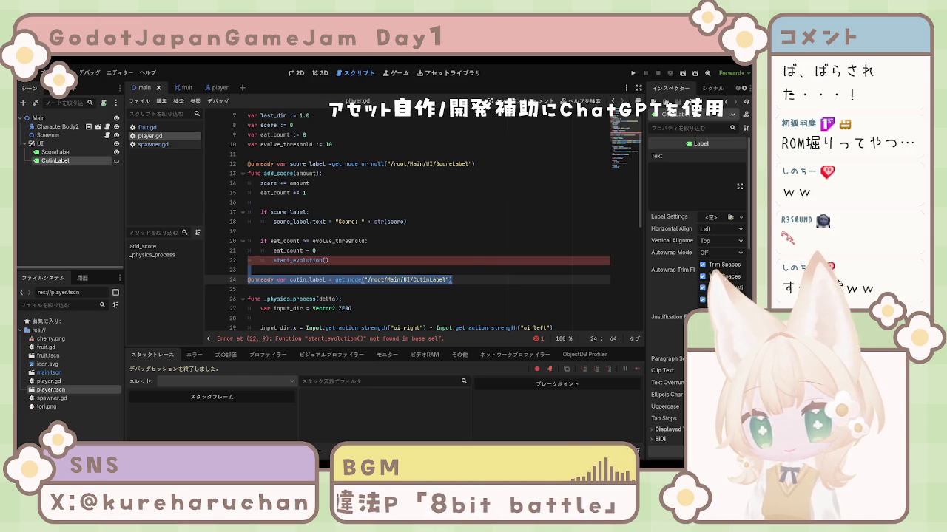
pyautogui.click(467, 257)
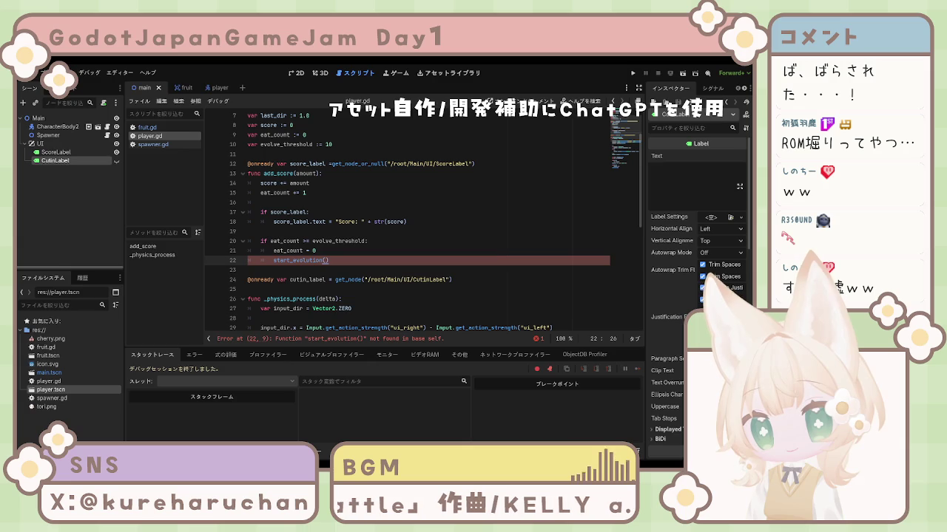
pyautogui.click(57, 127)
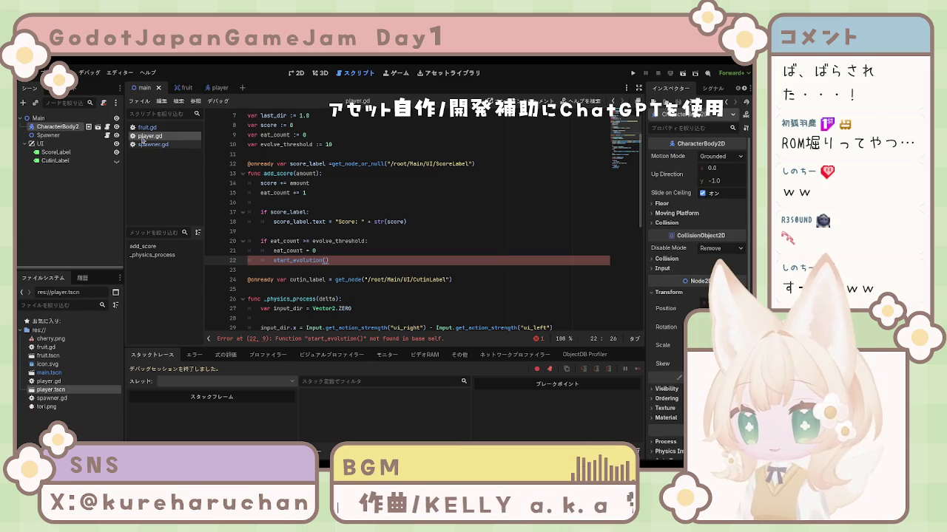
pyautogui.scroll(-2, 428, 238)
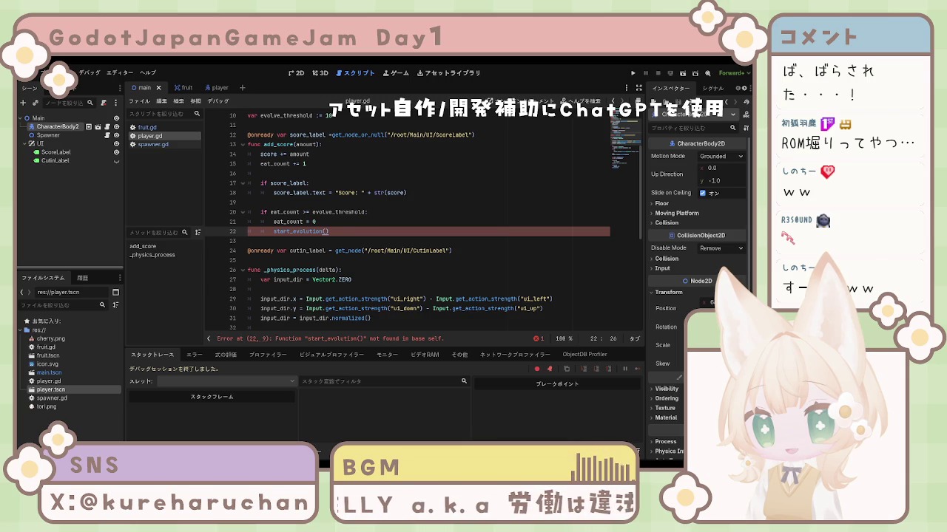
# Move the cutin_label declaration from line 24 to line 13, under score_label.
pyautogui.moveTo(248, 250); pyautogui.dragTo(473, 250)
pyautogui.hotkey('ctrl', 'c')
pyautogui.press('BackSpace')
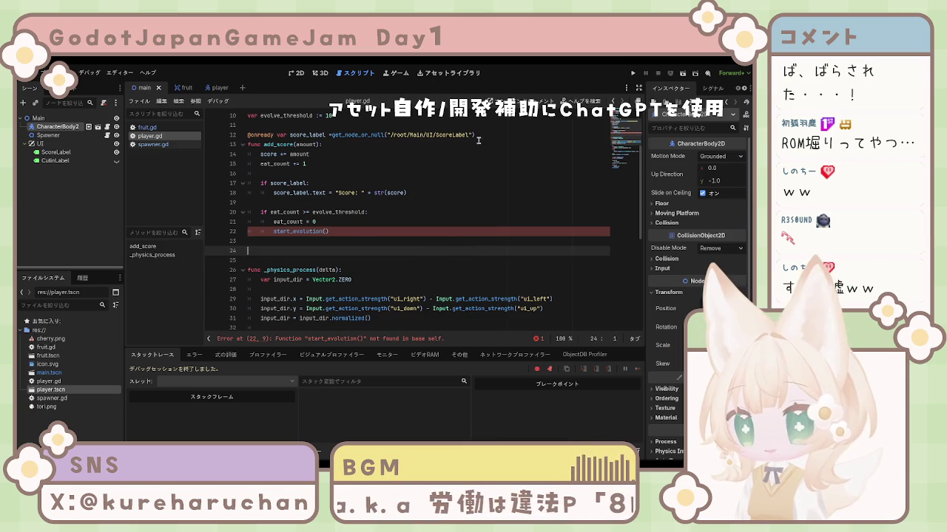
pyautogui.click(487, 135)
pyautogui.press('Return')
pyautogui.hotkey('ctrl', 'v')
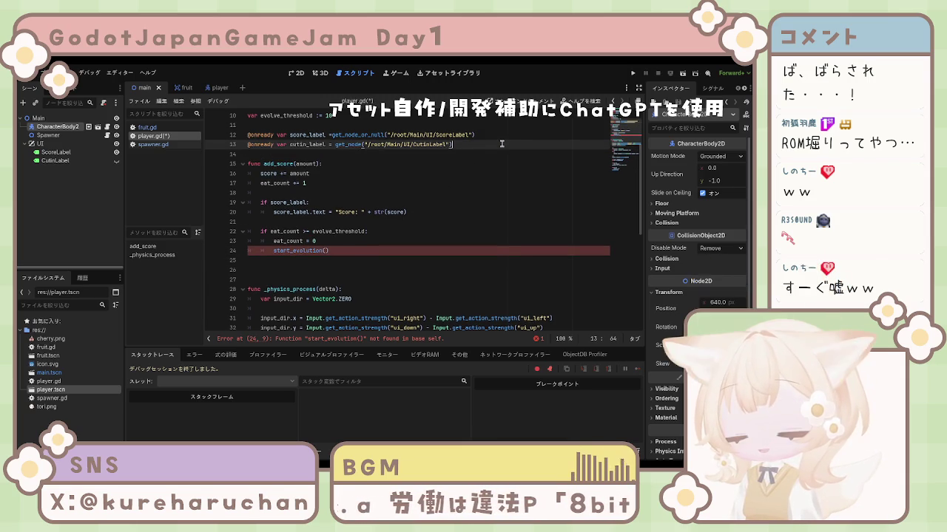
# Open a fresh line below the start_evolution() call.
pyautogui.scroll(2, 439, 166)
pyautogui.scroll(1, 340, 224)
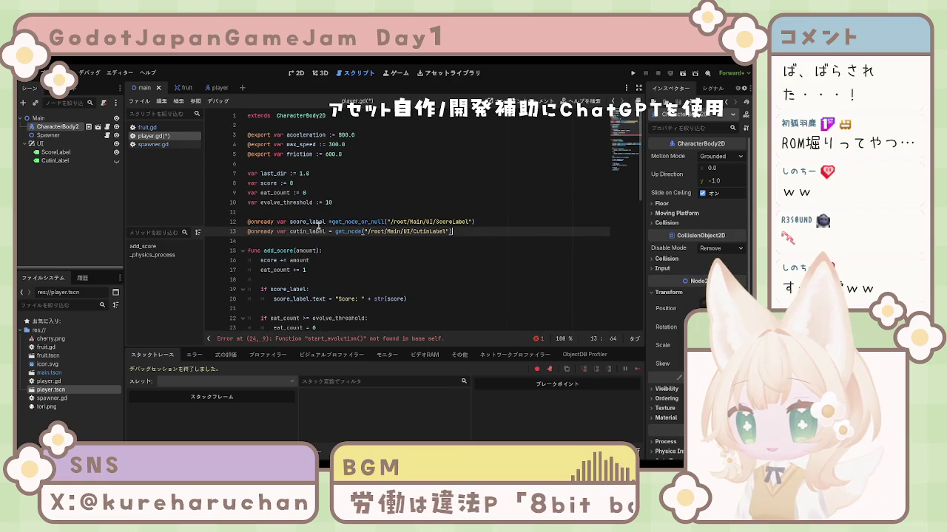
pyautogui.scroll(-1, 318, 228)
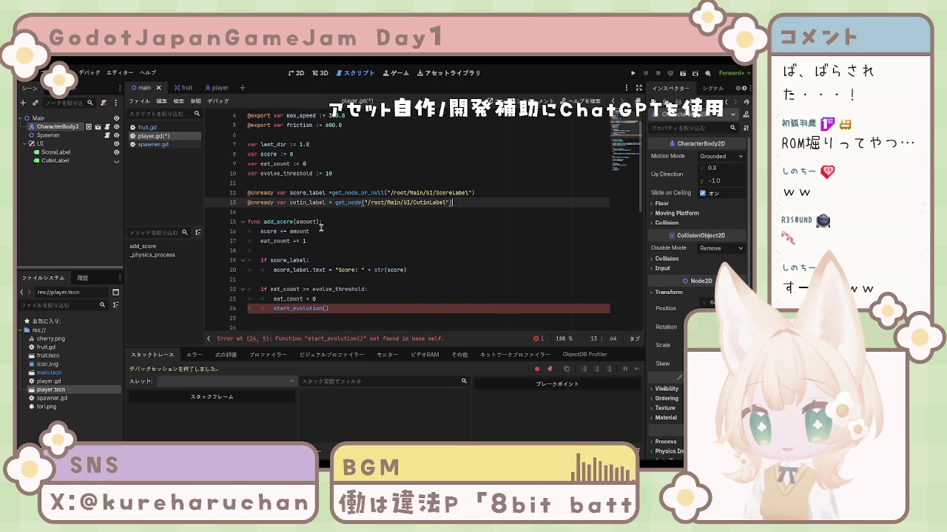
pyautogui.scroll(-2, 318, 237)
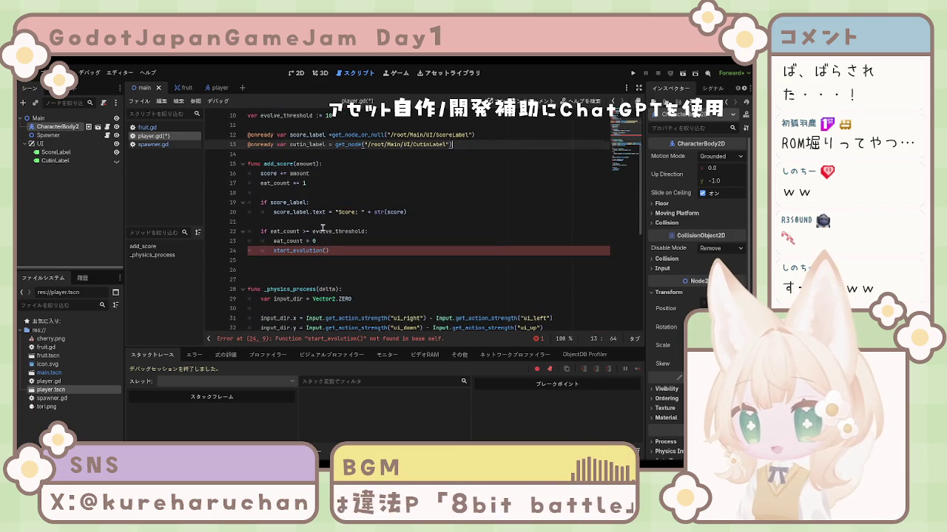
pyautogui.click(312, 260)
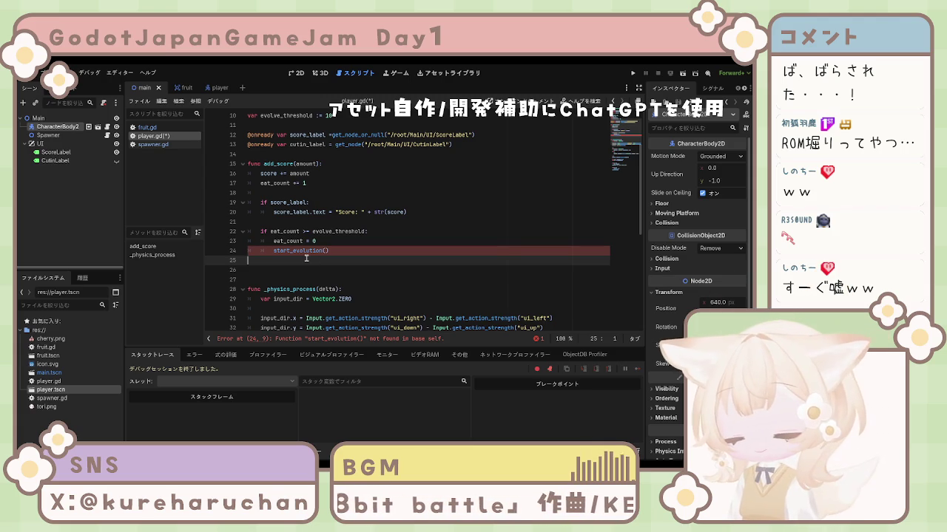
pyautogui.press('Return')
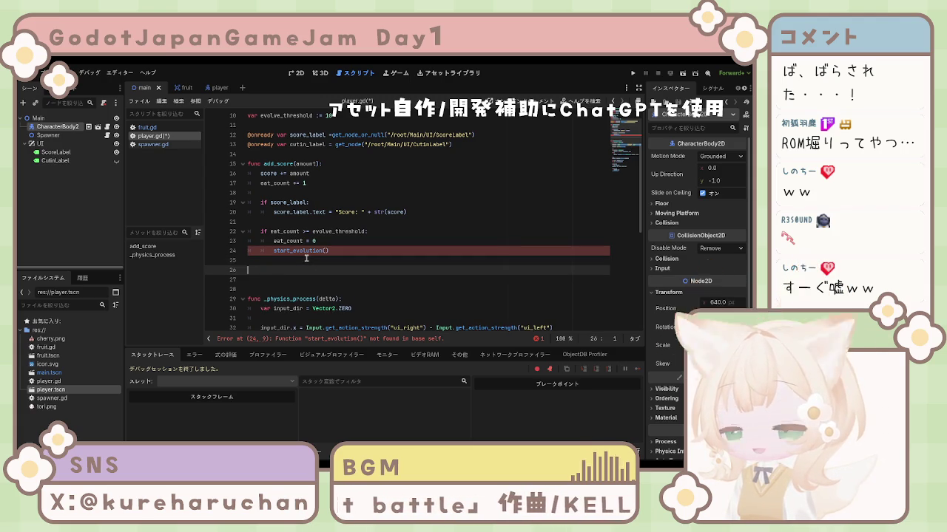
# Declare func start_evolution(): on line 26 of player.gd.
pyautogui.write('func ')
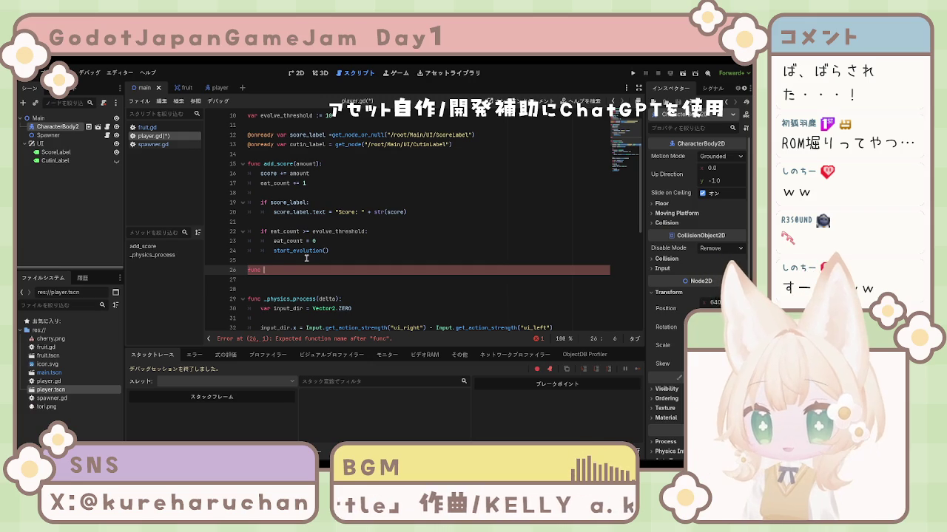
pyautogui.write('add')
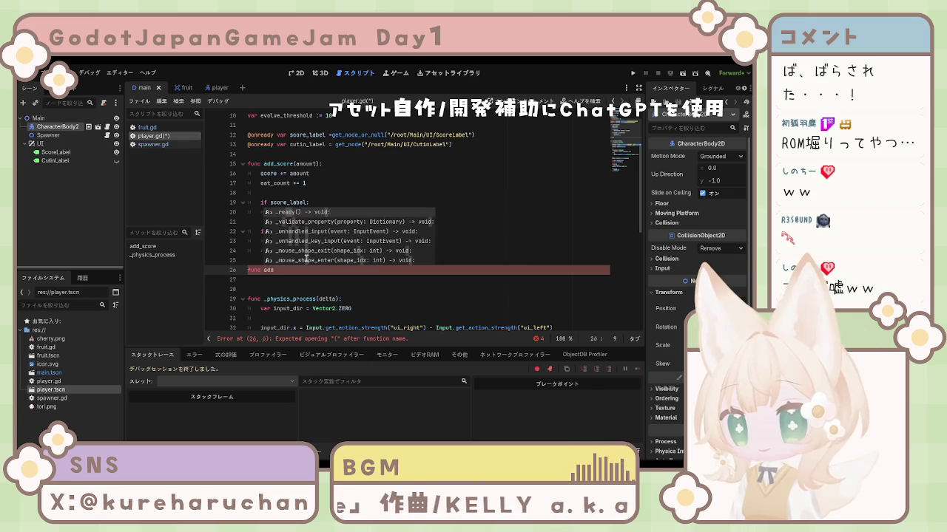
pyautogui.press('BackSpace')
pyautogui.press('BackSpace')
pyautogui.write('s')
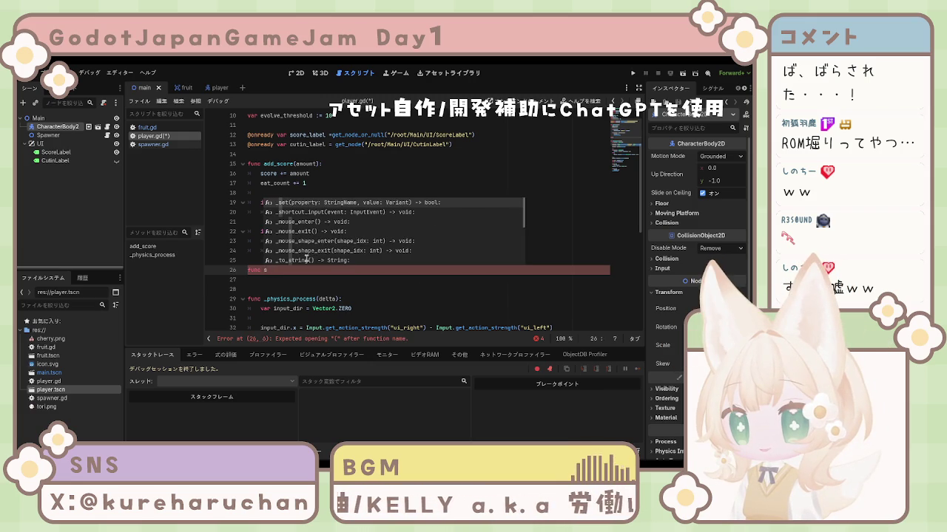
pyautogui.write('tar')
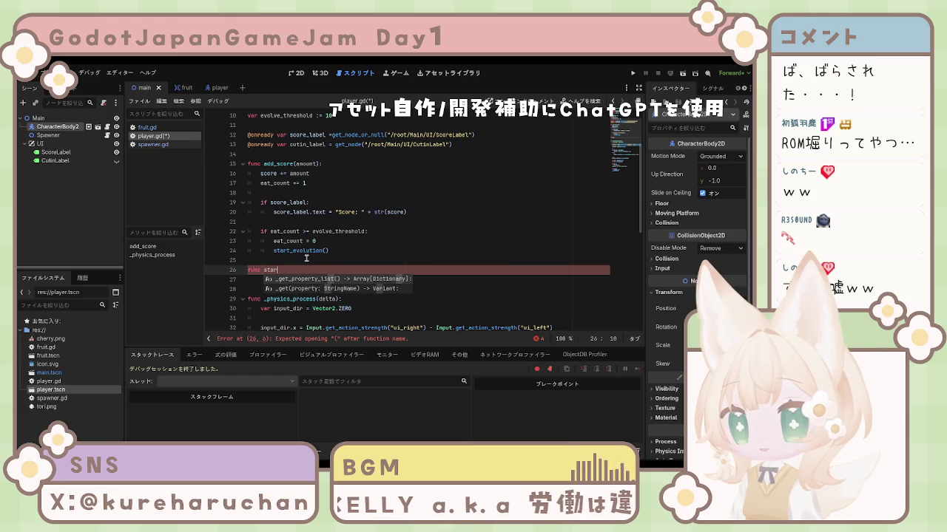
pyautogui.write('t')
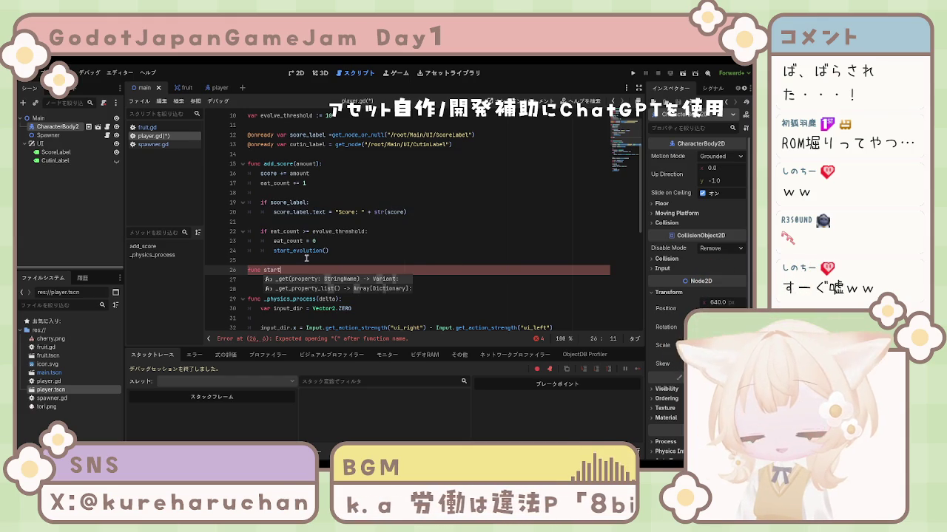
pyautogui.write('_evo')
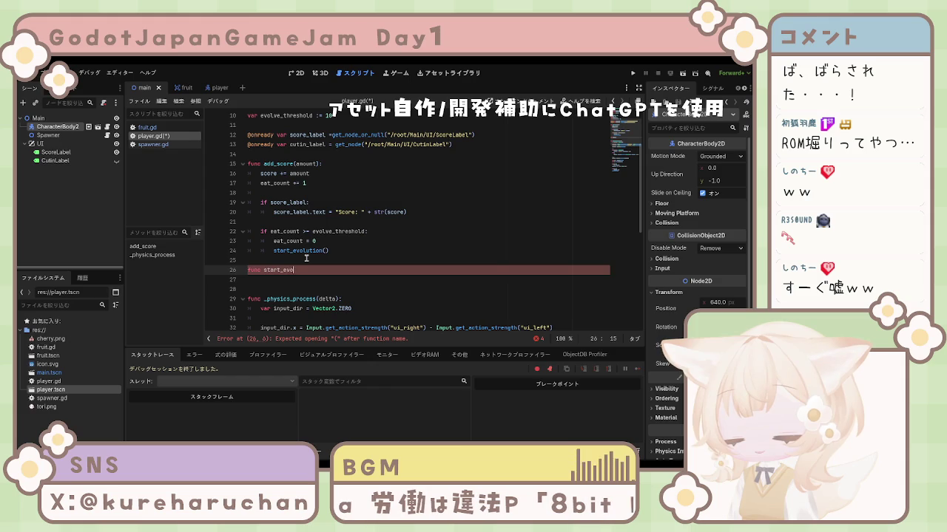
pyautogui.write('lution')
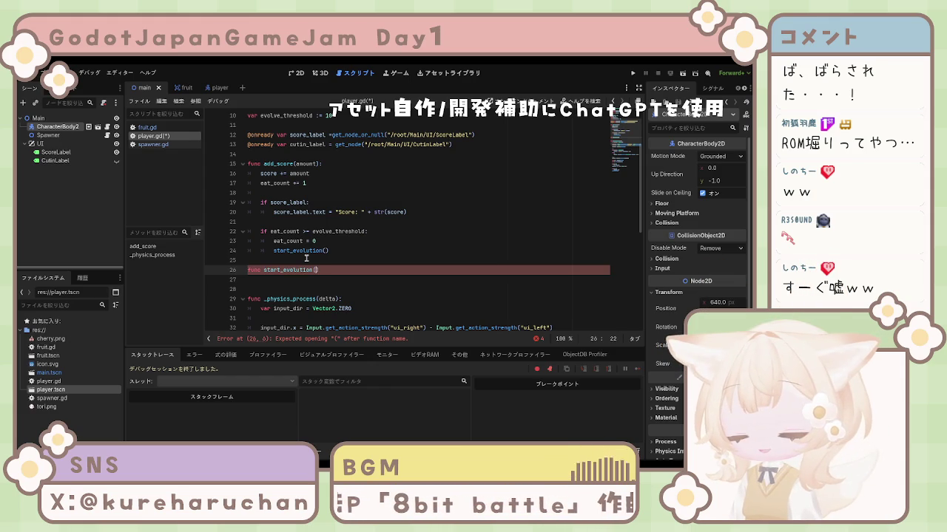
pyautogui.write('():')
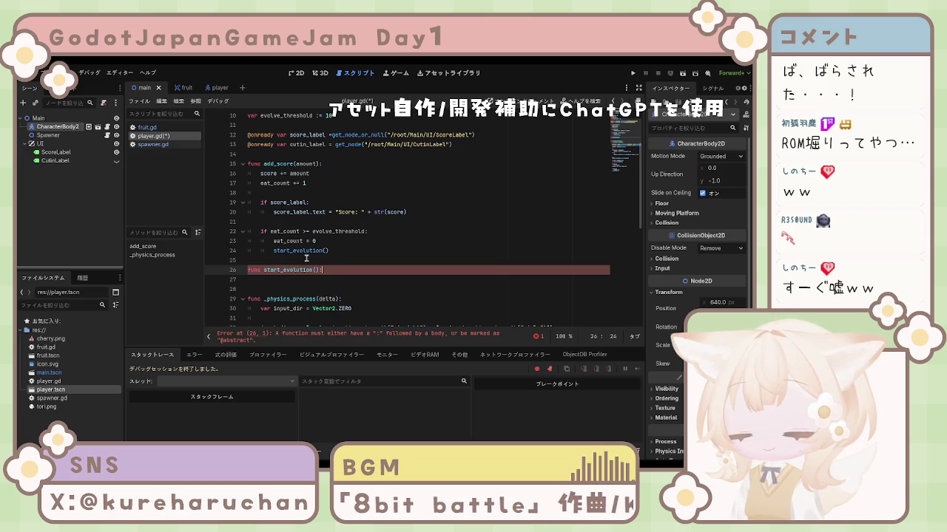
pyautogui.press('Return')
# Give start_evolution the body get_tree().paused = true, using autocomplete for get_tree().
pyautogui.write('get')
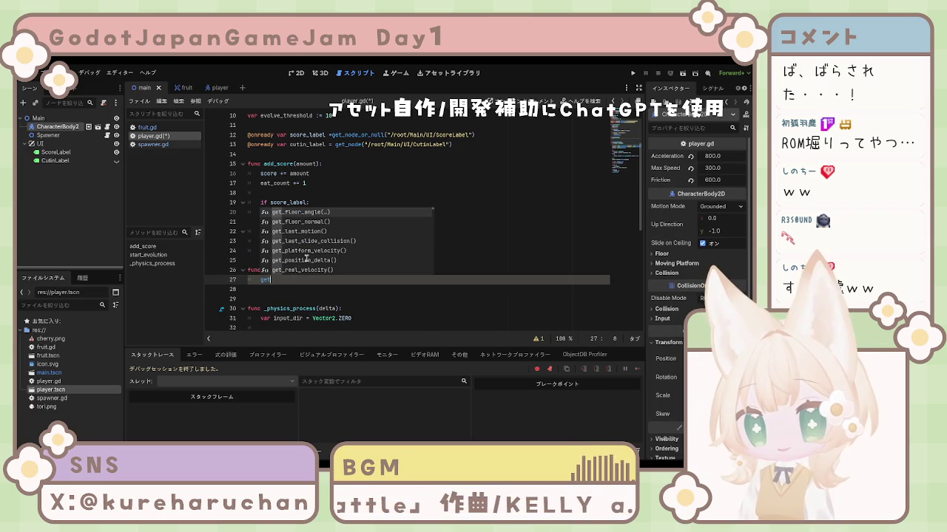
pyautogui.press('Down')
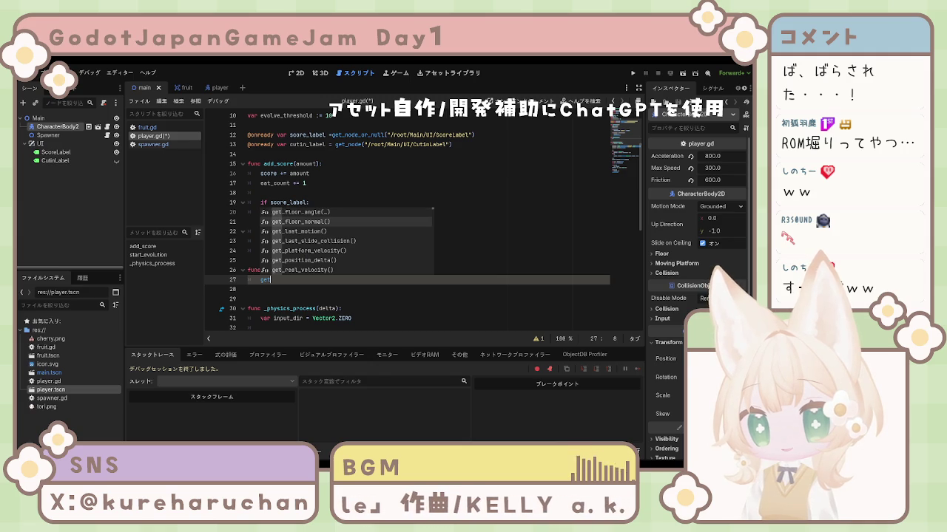
pyautogui.write('_t')
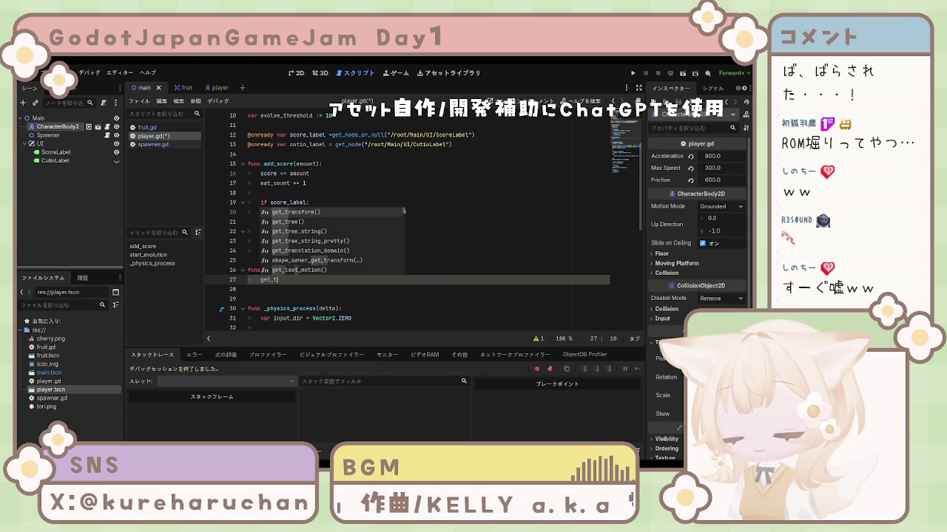
pyautogui.write('ree')
pyautogui.press('Return')
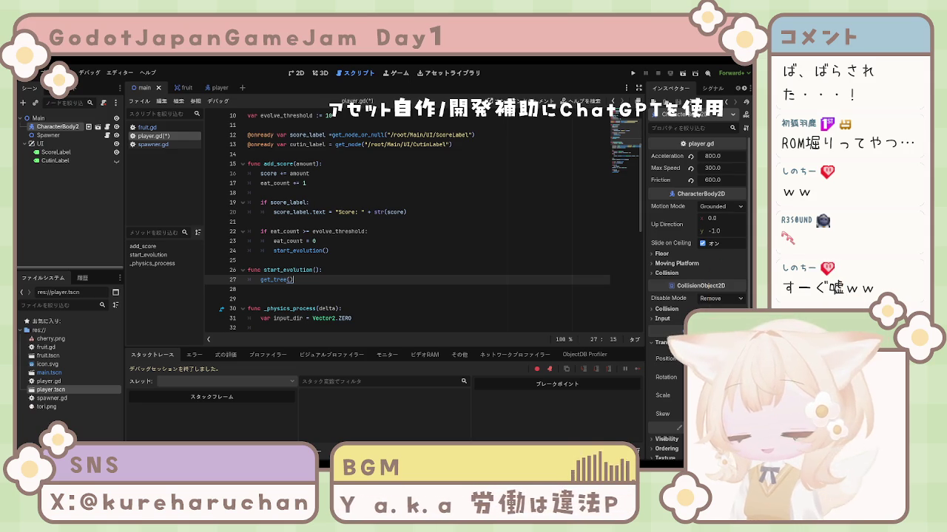
pyautogui.write('.')
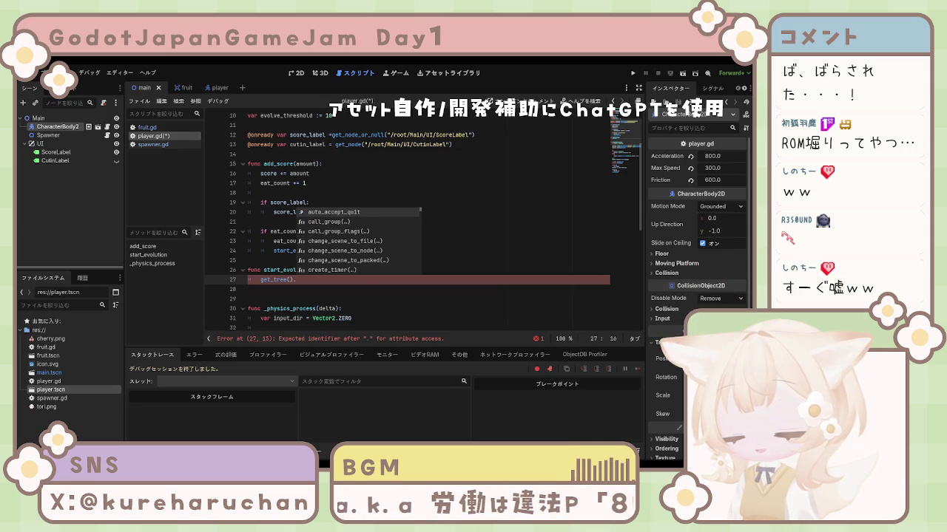
pyautogui.write('paused ')
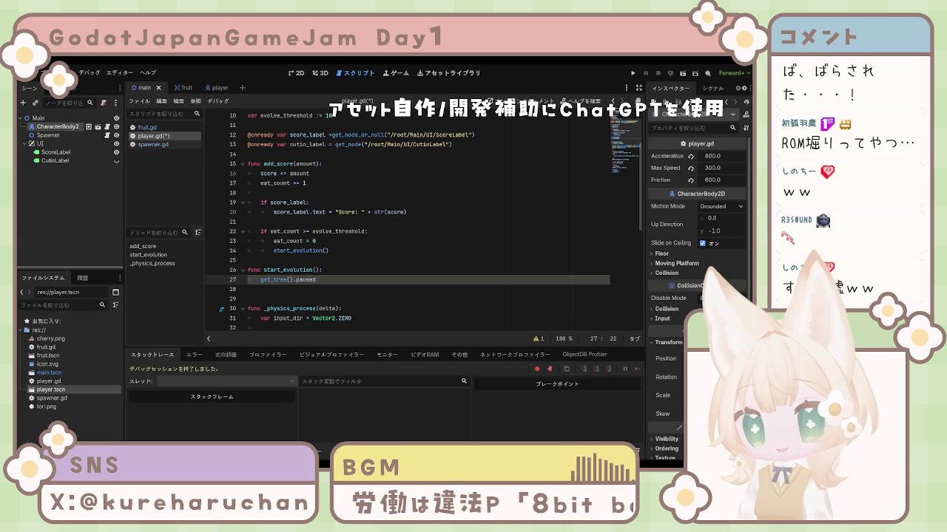
pyautogui.write('=')
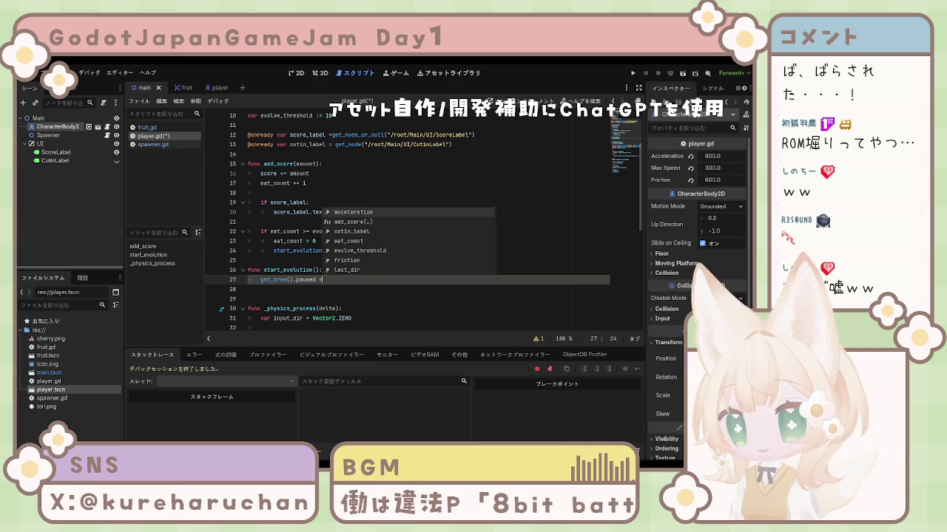
pyautogui.write('true')
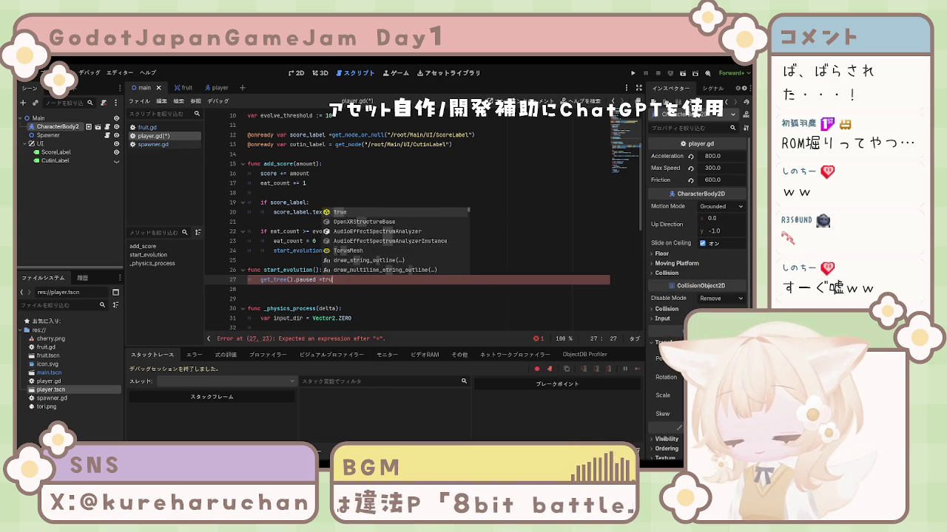
pyautogui.click(325, 279)
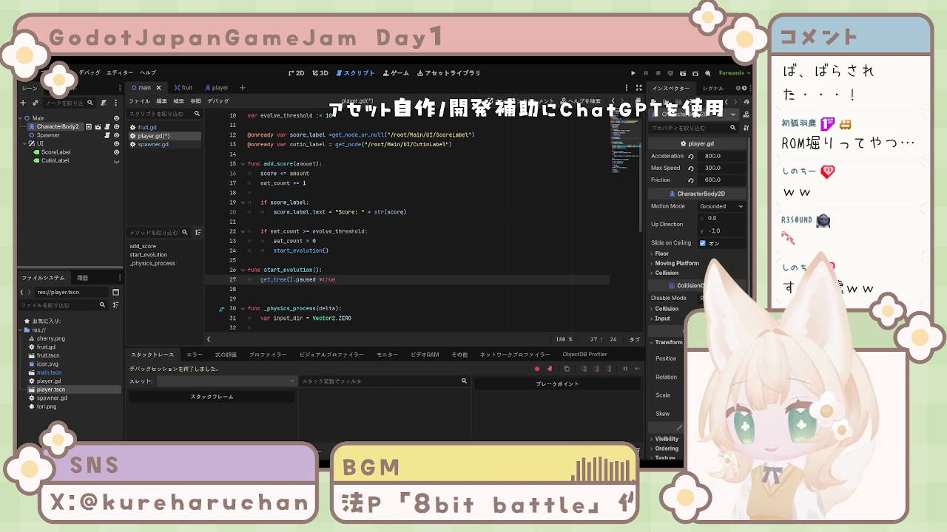
pyautogui.click(249, 289)
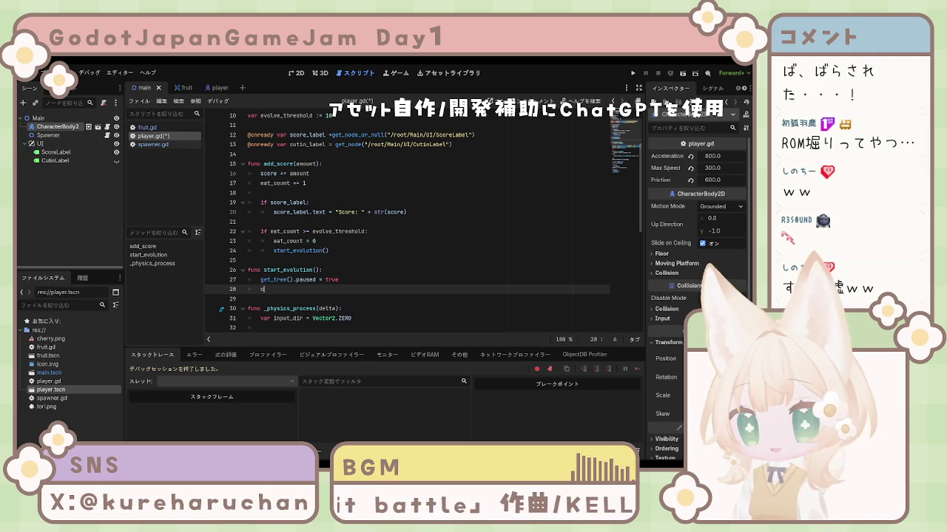
# Add cutin_label.text = "進化!" to start_evolution.
pyautogui.write('cu')
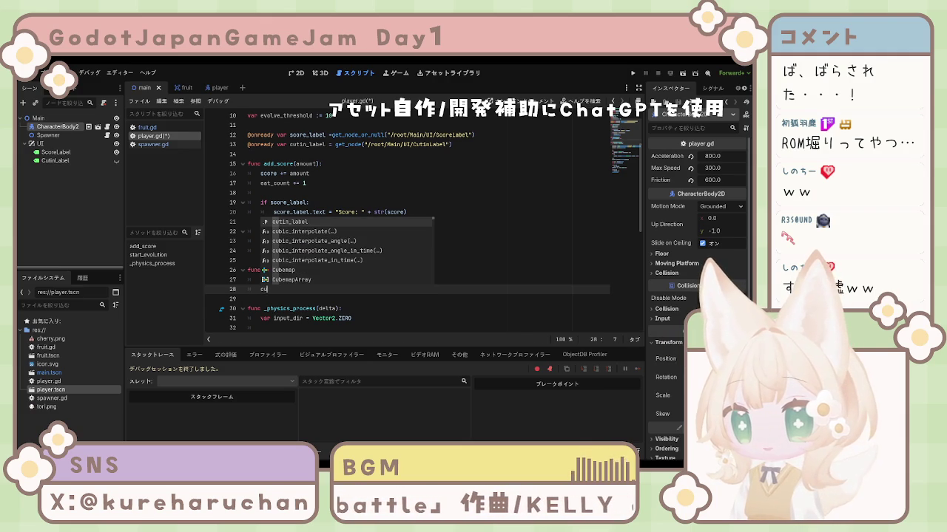
pyautogui.press('Return')
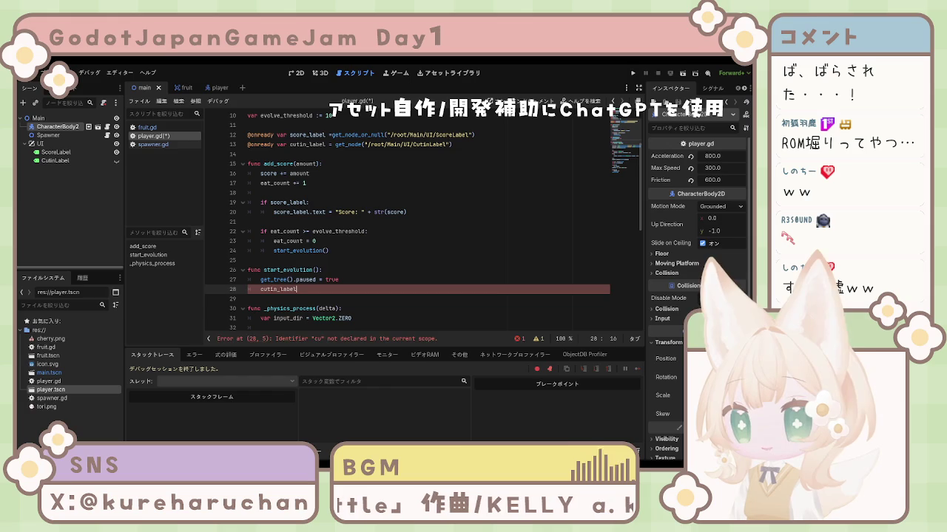
pyautogui.write('.text')
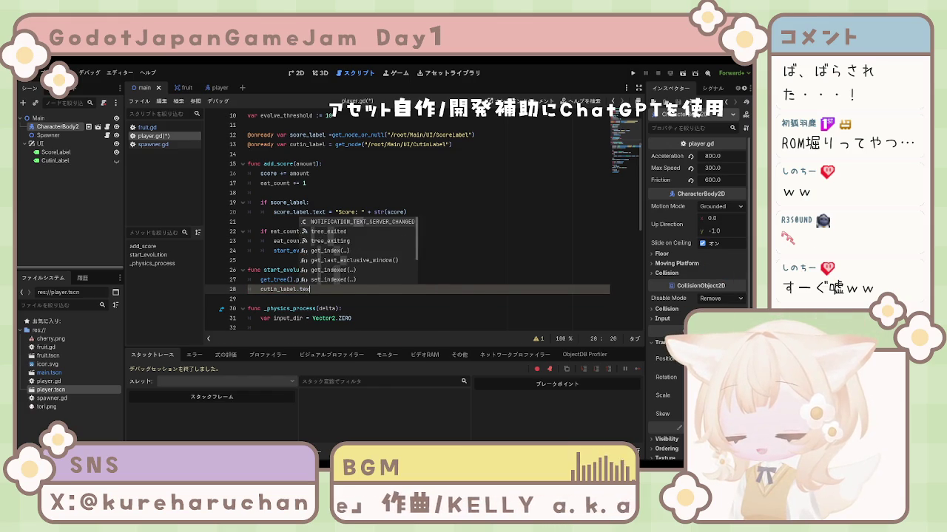
pyautogui.write(' = ')
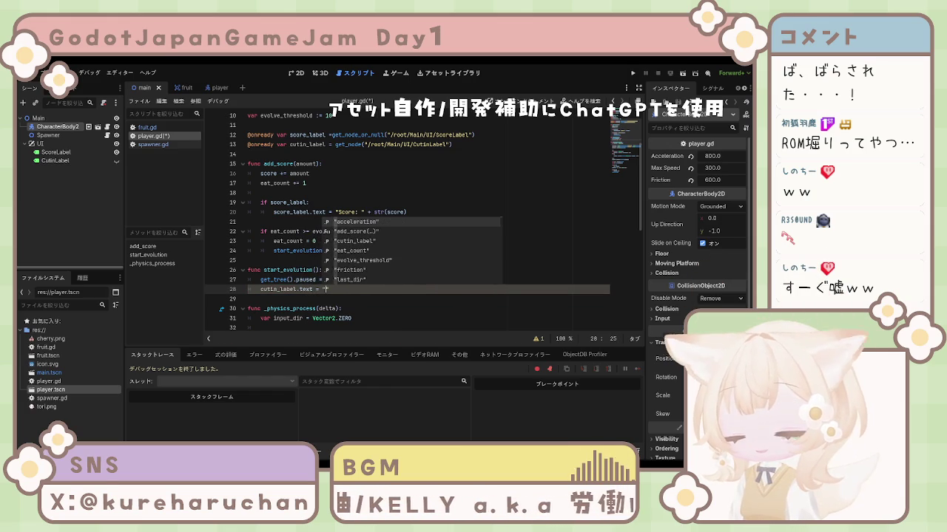
pyautogui.write('"shink')
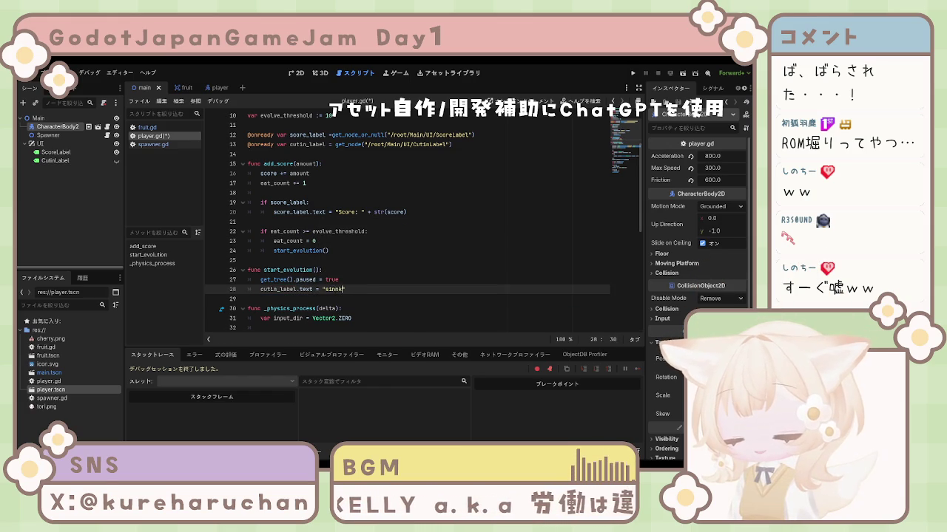
pyautogui.press('BackSpace')
pyautogui.press('BackSpace')
pyautogui.press('BackSpace')
pyautogui.write('進化!')
pyautogui.write('"')
# Add cutin_label.visible = true on the next line and save player.gd.
pyautogui.press('Return')
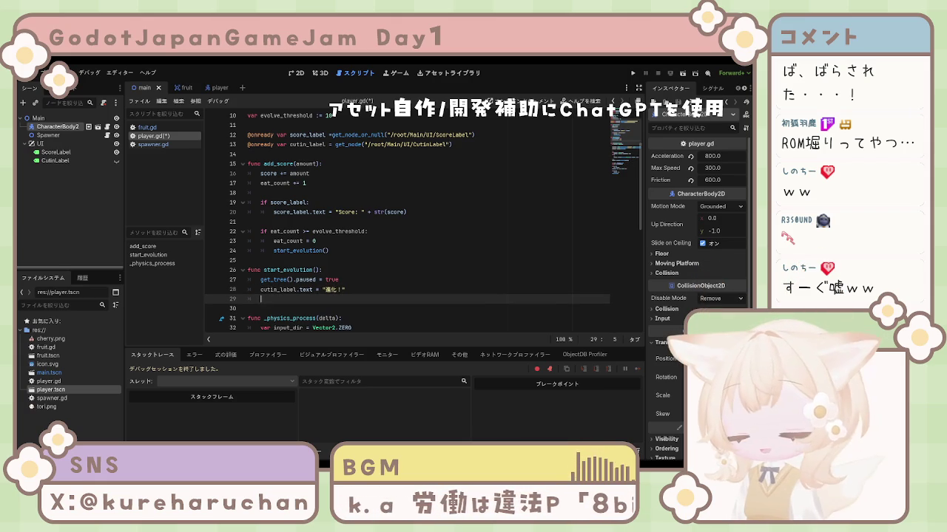
pyautogui.write('cutin')
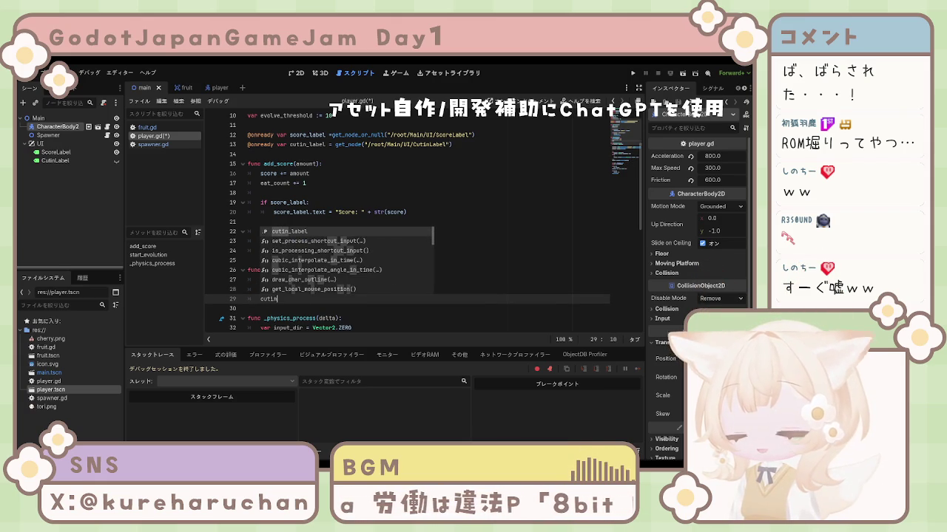
pyautogui.press('Return')
pyautogui.write('.')
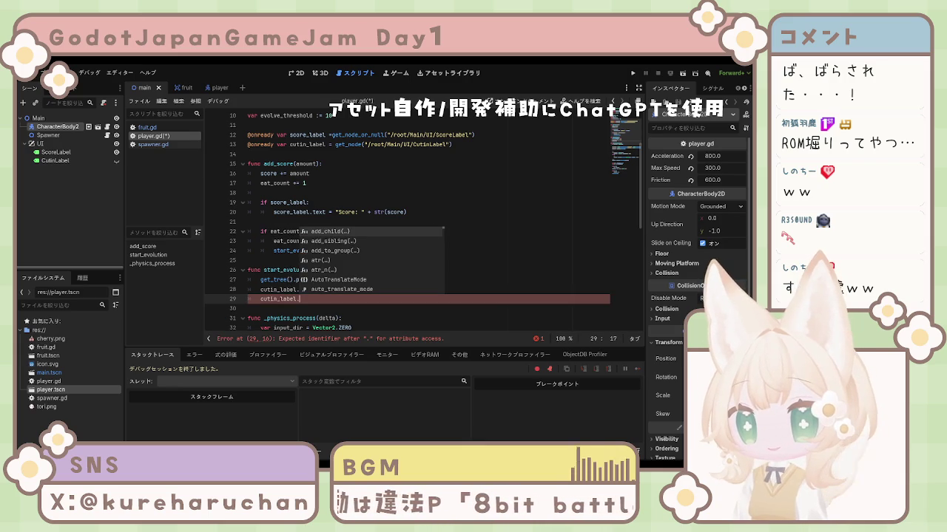
pyautogui.press('Down')
pyautogui.write('vi')
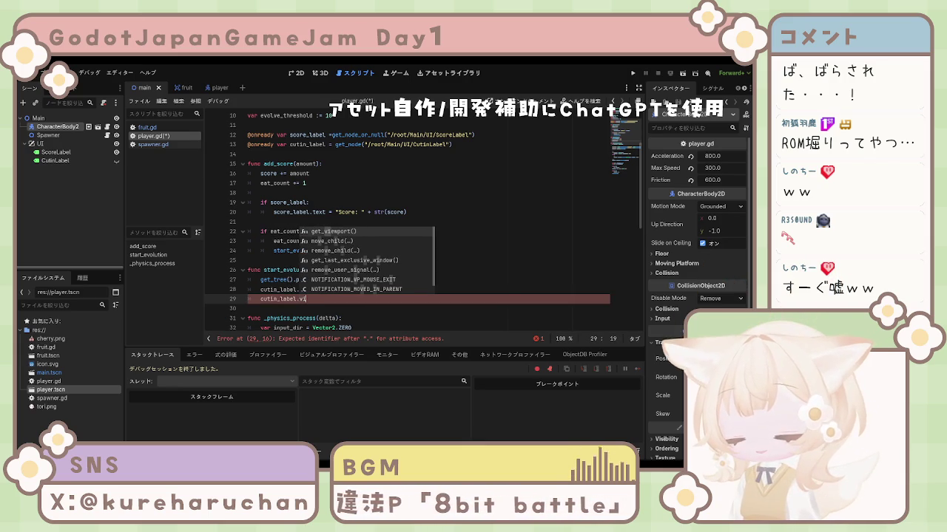
pyautogui.press('Down')
pyautogui.press('Down')
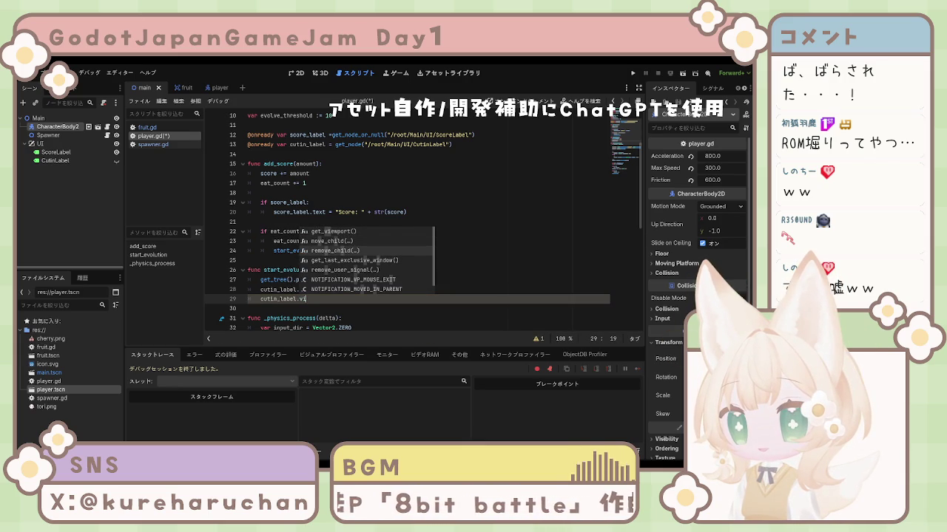
pyautogui.write('si')
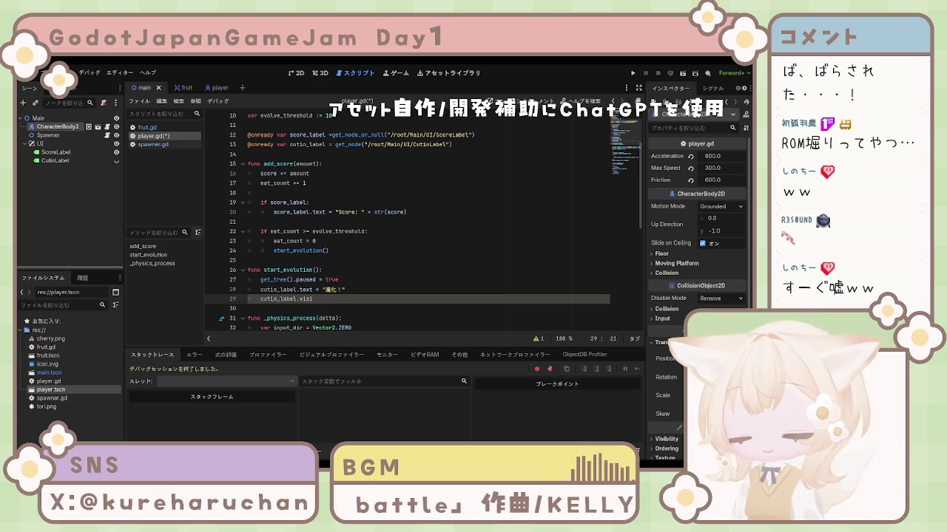
pyautogui.write('ble')
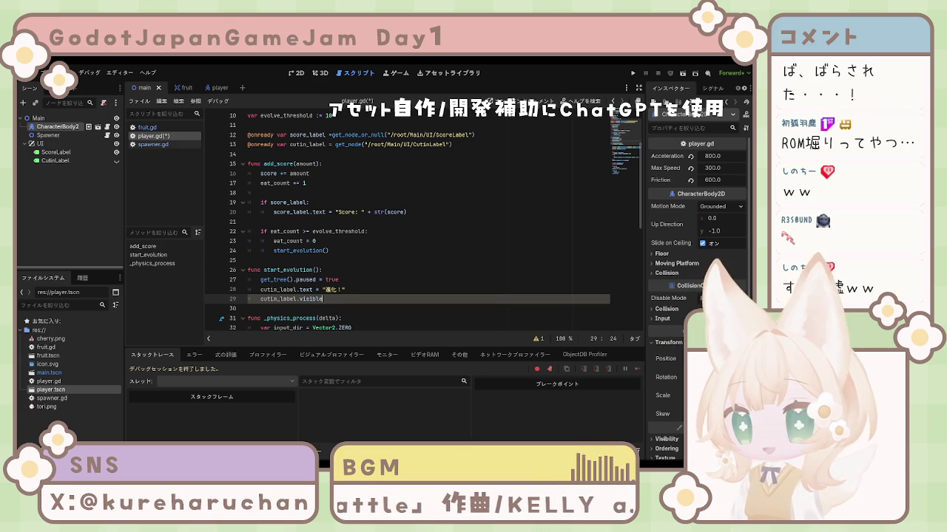
pyautogui.write(' =')
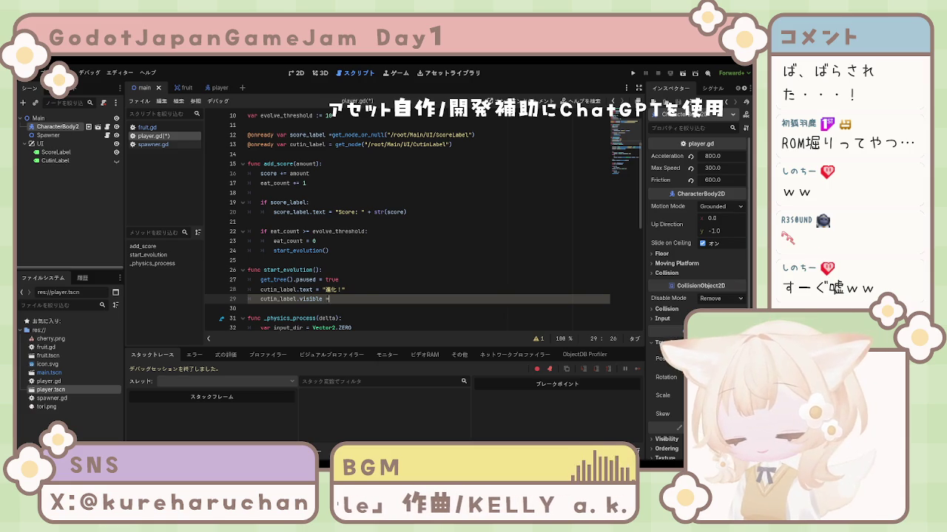
pyautogui.write(' true')
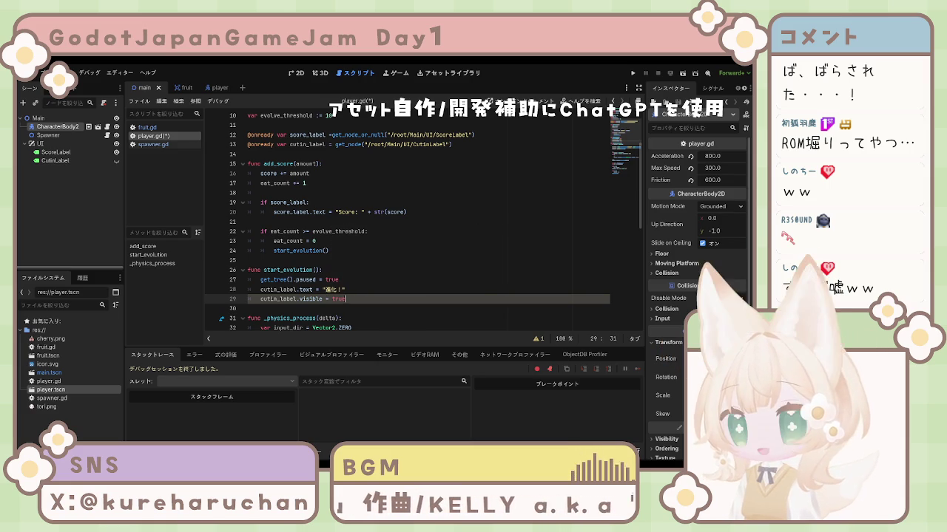
pyautogui.hotkey('ctrl', 's')
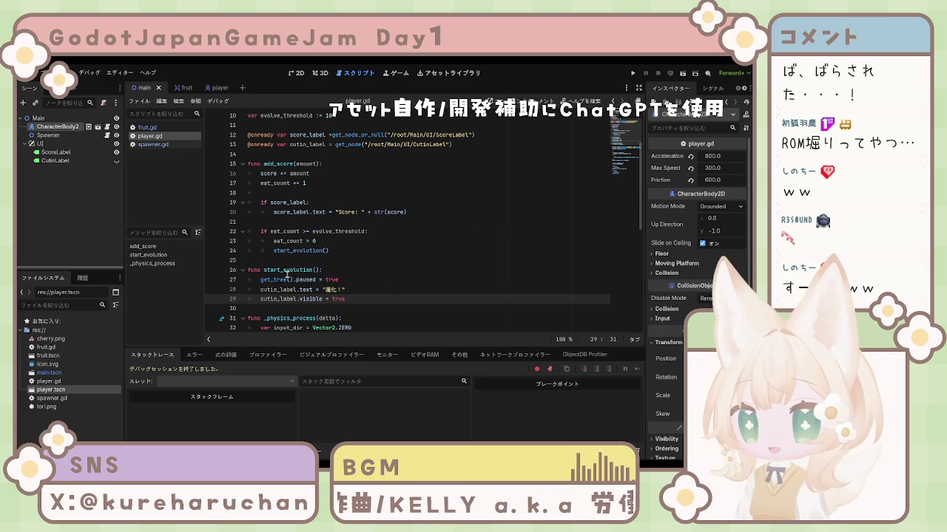
# Highlight the start_evolution() call on line 24 to review it.
pyautogui.moveTo(274, 251); pyautogui.dragTo(349, 252)
pyautogui.click(349, 253)
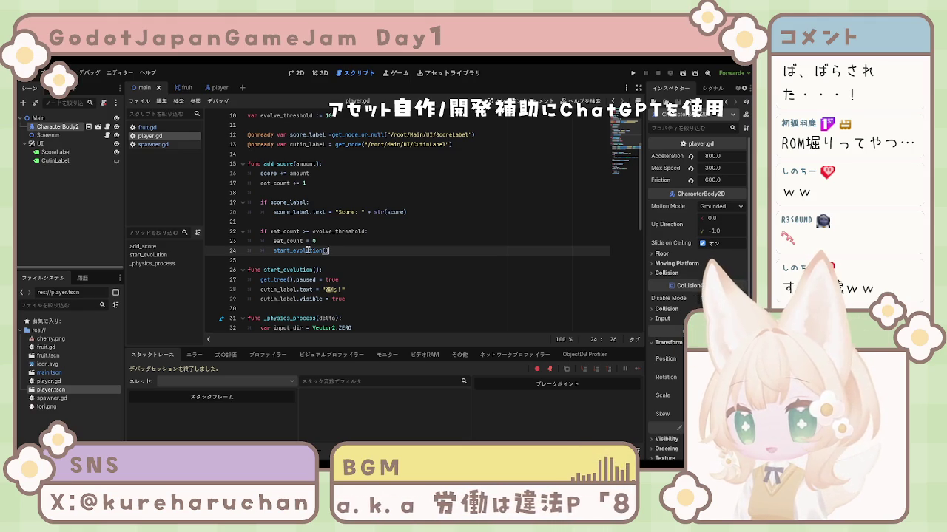
pyautogui.click(308, 251)
pyautogui.click(284, 251)
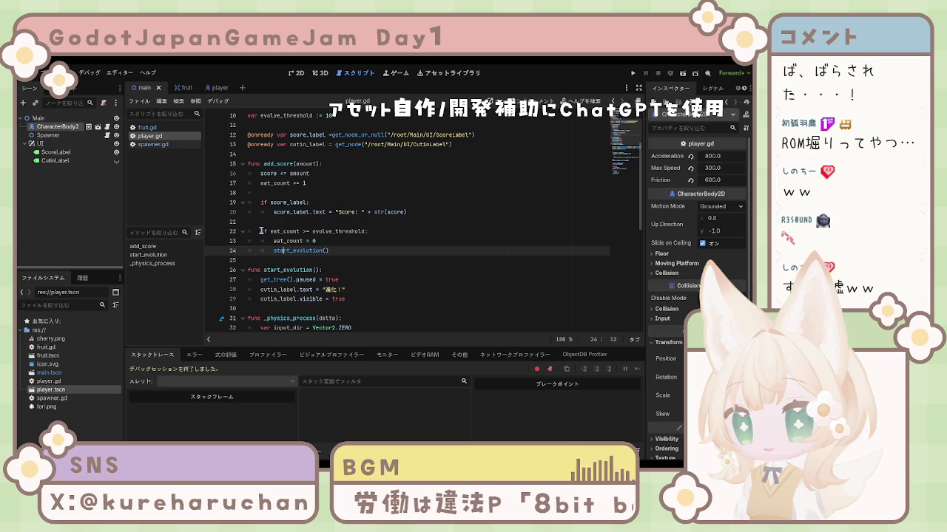
# Review lines 27–29 of start_evolution, then select the CutinLabel node in the Scene dock.
pyautogui.tripleClick(260, 279)
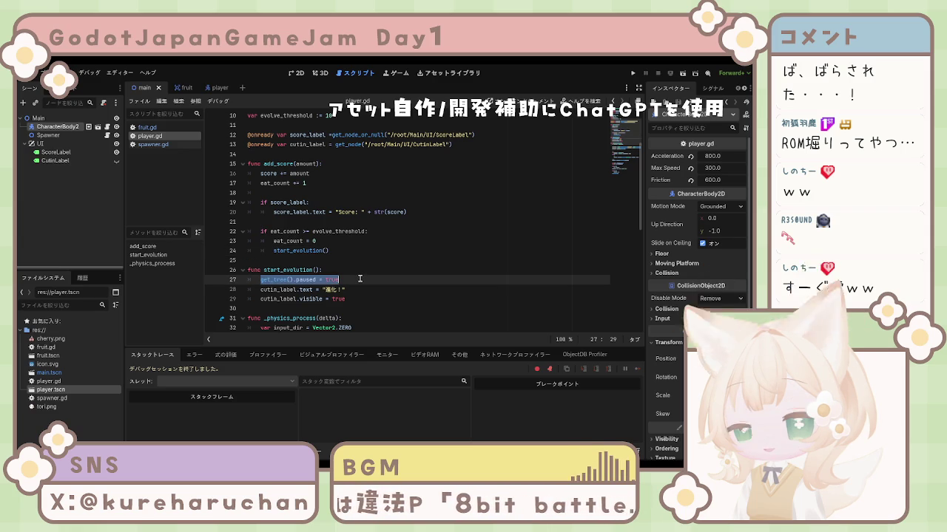
pyautogui.tripleClick(261, 289)
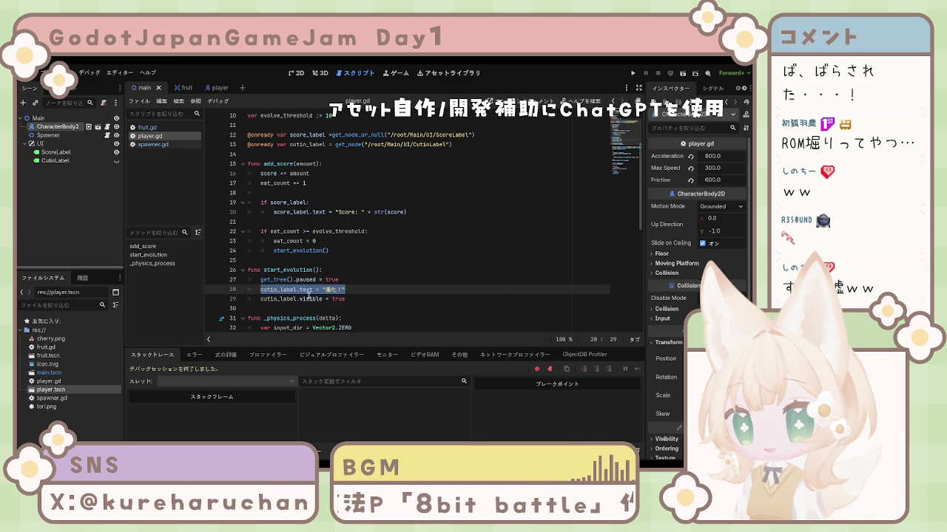
pyautogui.click(282, 299)
pyautogui.tripleClick(261, 299)
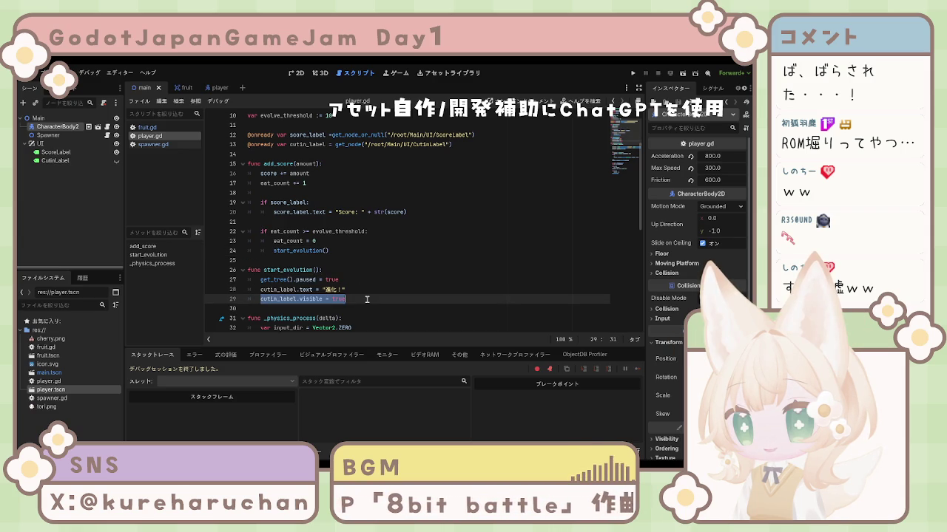
pyautogui.click(356, 299)
pyautogui.moveTo(261, 299); pyautogui.dragTo(355, 299)
pyautogui.click(356, 299)
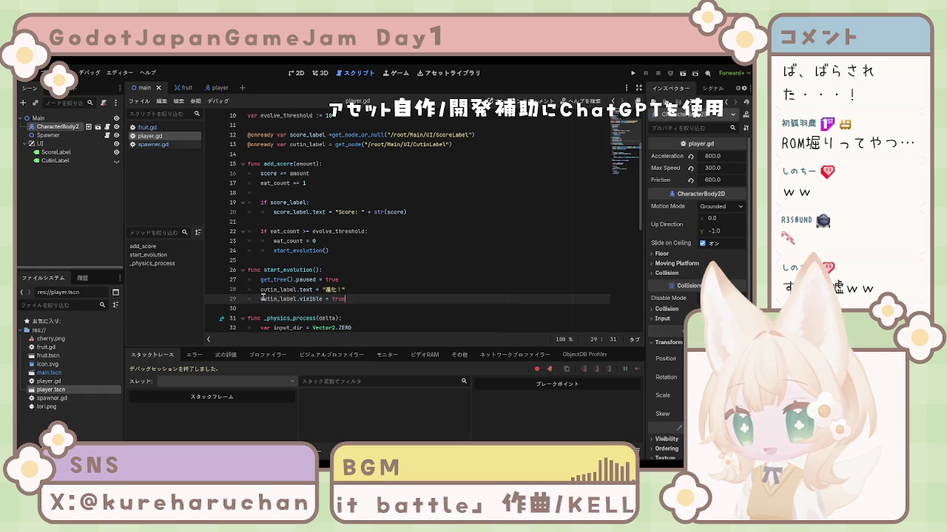
pyautogui.moveTo(261, 299); pyautogui.dragTo(351, 296)
pyautogui.click(350, 296)
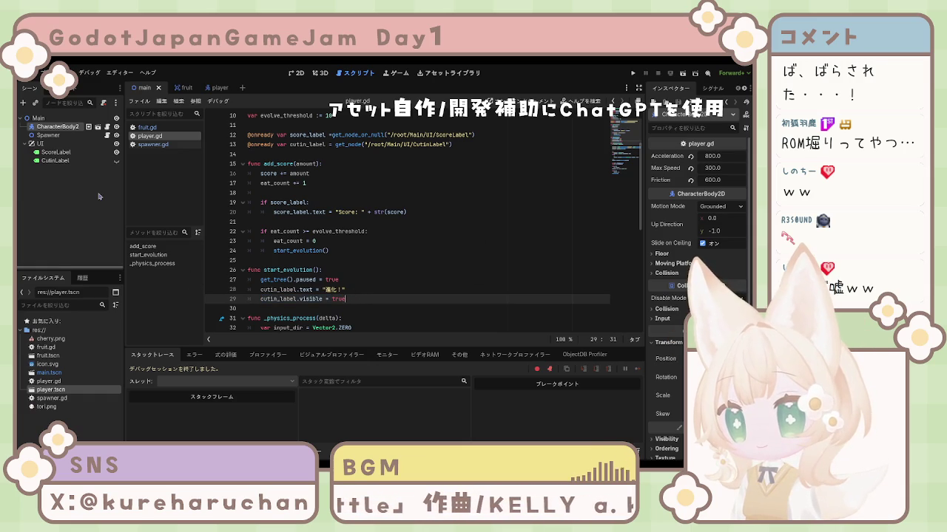
pyautogui.click(75, 164)
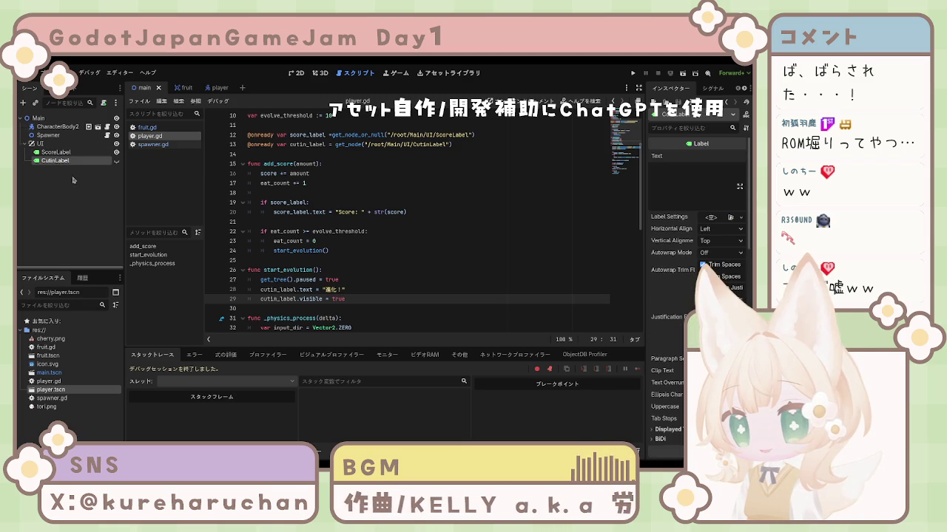
# Create an unindented func evolve(): after line 29 whose first line is scale *= 1.3.
pyautogui.click(335, 323)
pyautogui.click(329, 300)
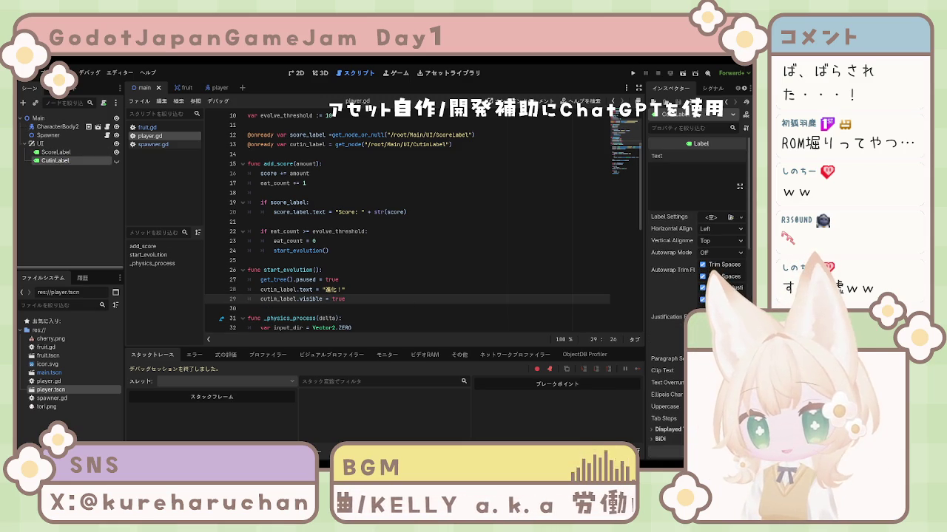
pyautogui.click(405, 299)
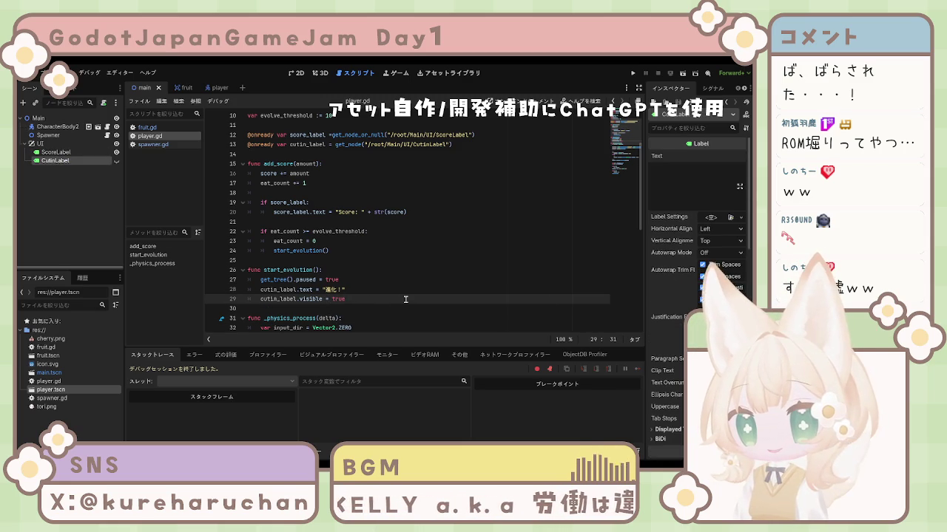
pyautogui.press('Return')
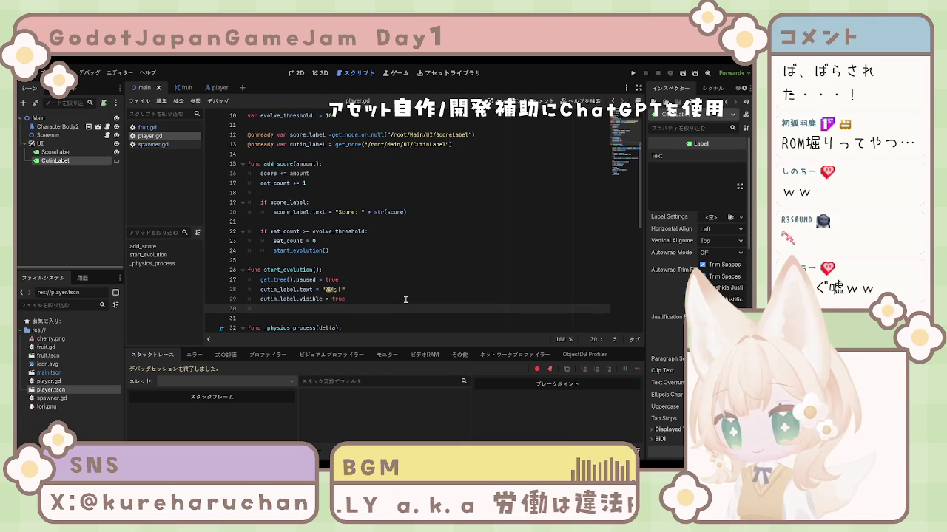
pyautogui.press('Return')
pyautogui.press('BackSpace')
pyautogui.write('func')
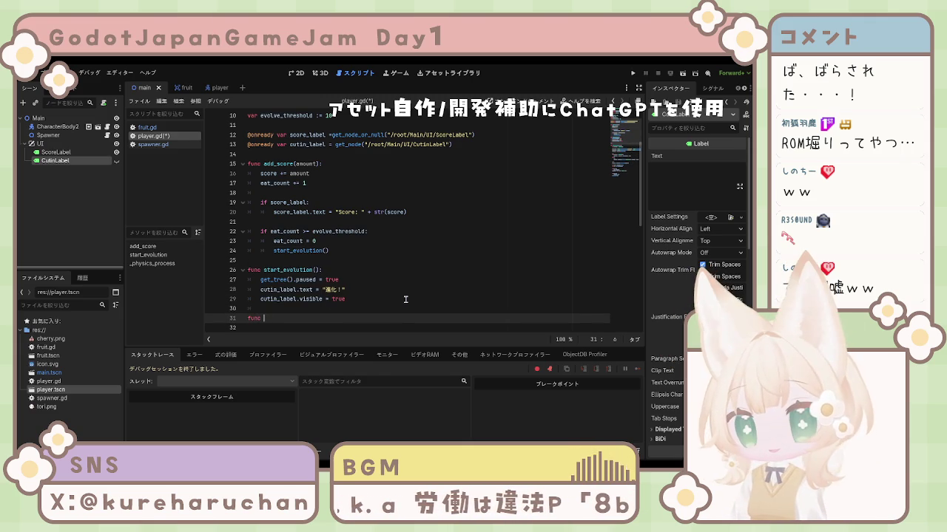
pyautogui.write(' evo')
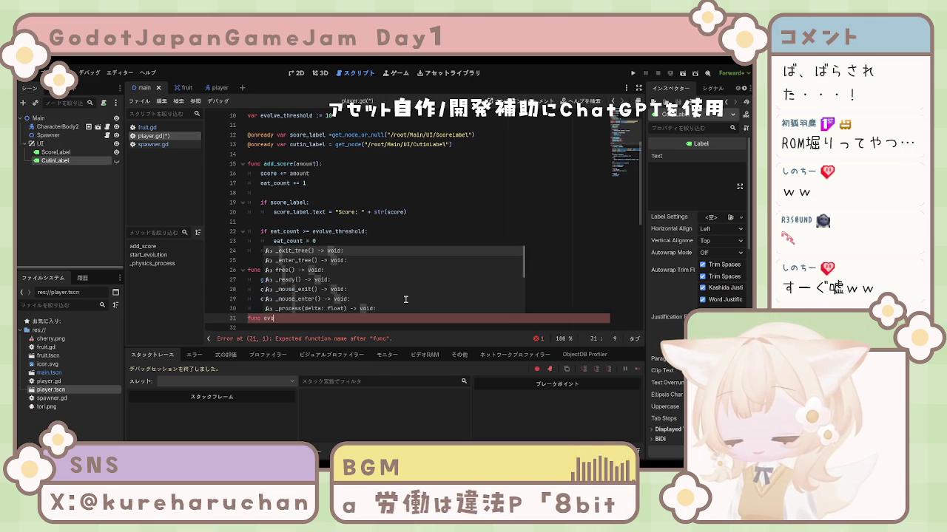
pyautogui.write('lve')
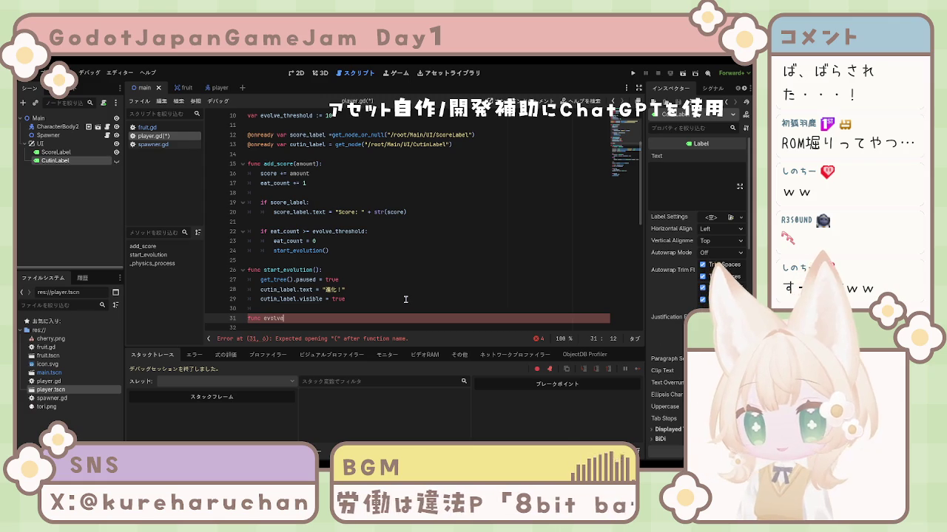
pyautogui.write('():')
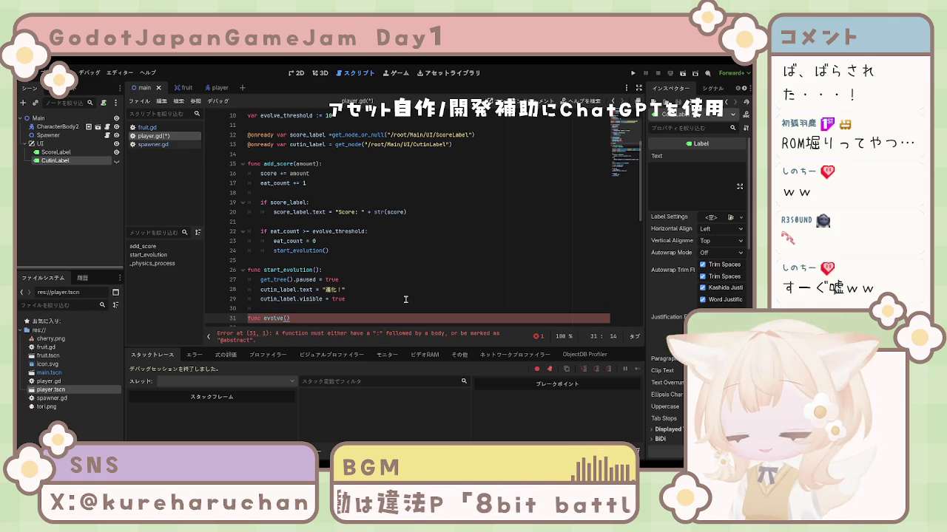
pyautogui.press('Return')
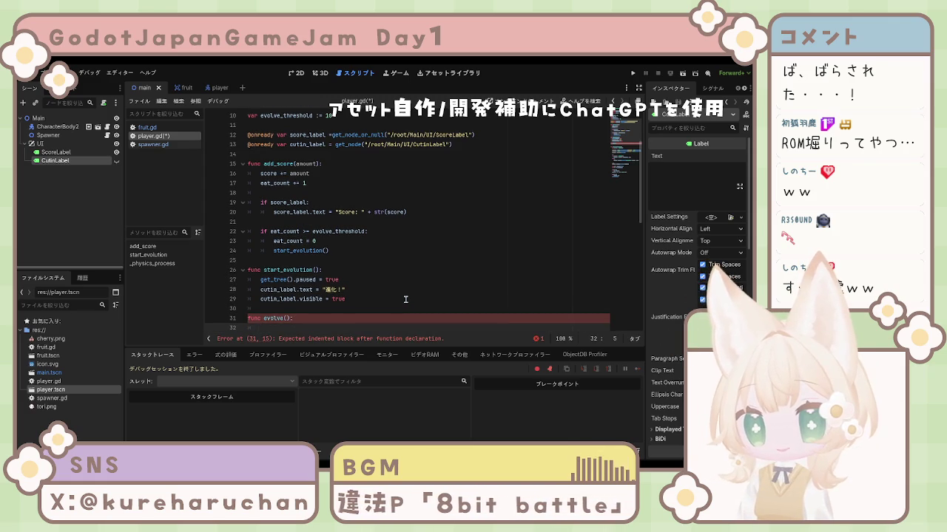
pyautogui.write('sca')
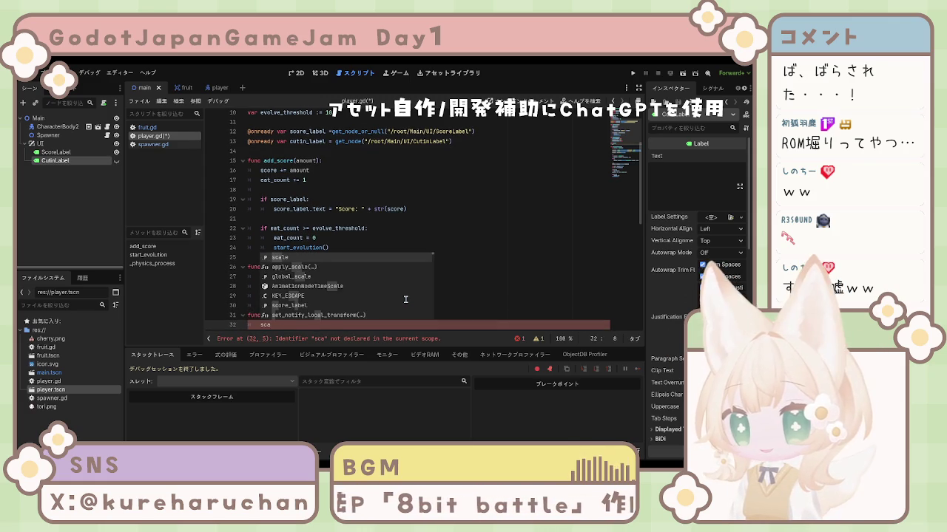
pyautogui.write('le')
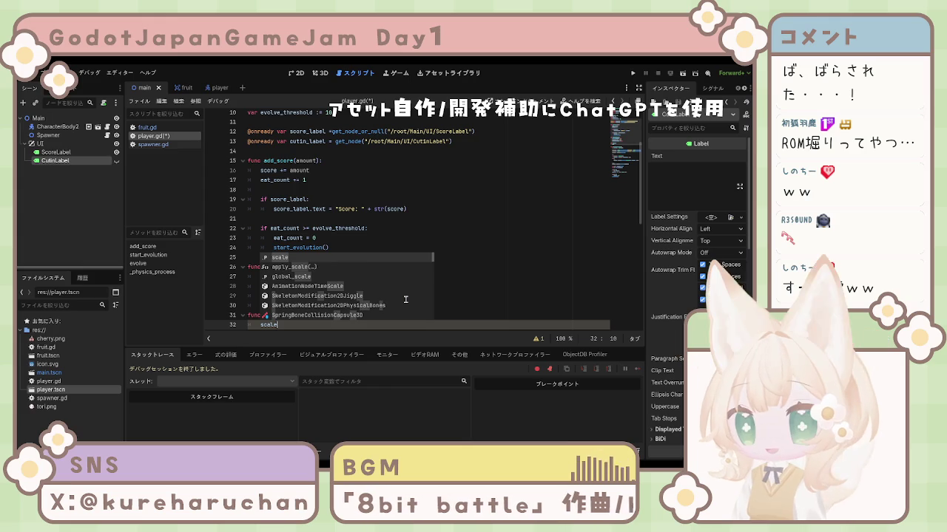
pyautogui.write(' *=')
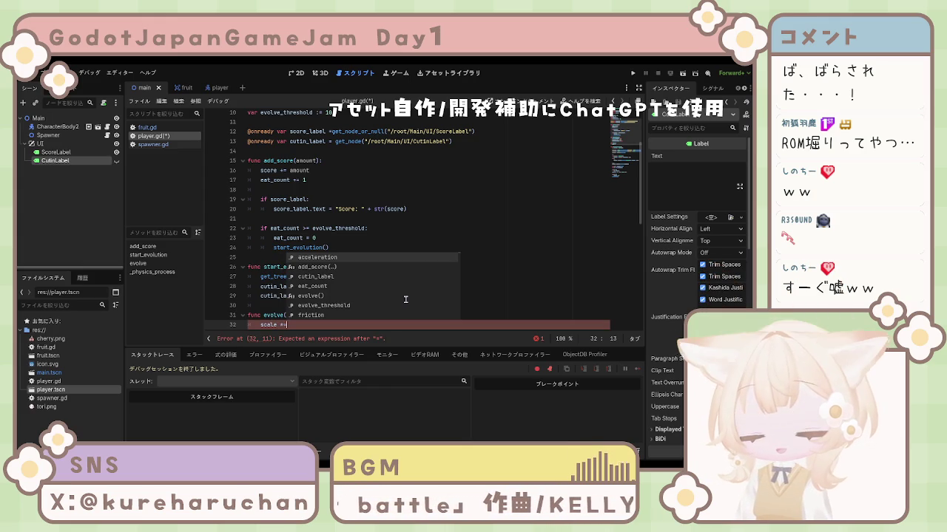
pyautogui.write(' 1.')
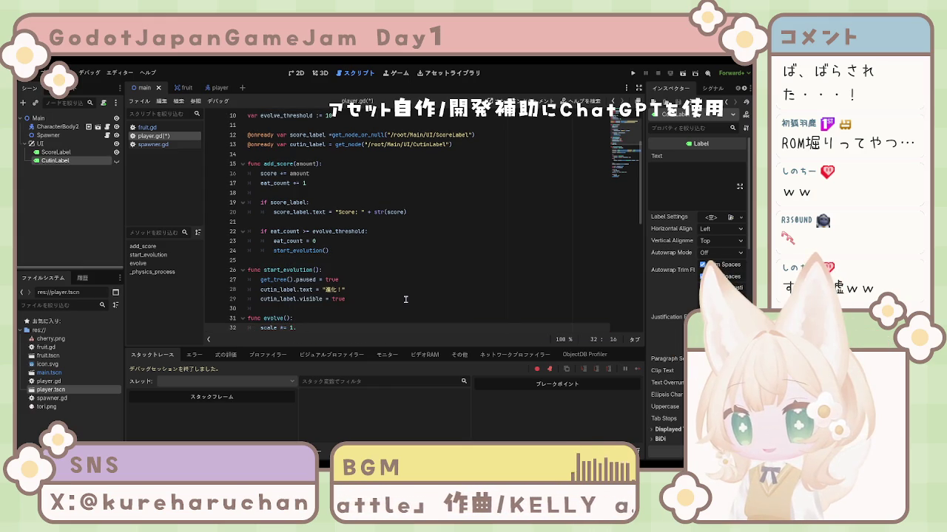
pyautogui.write('3')
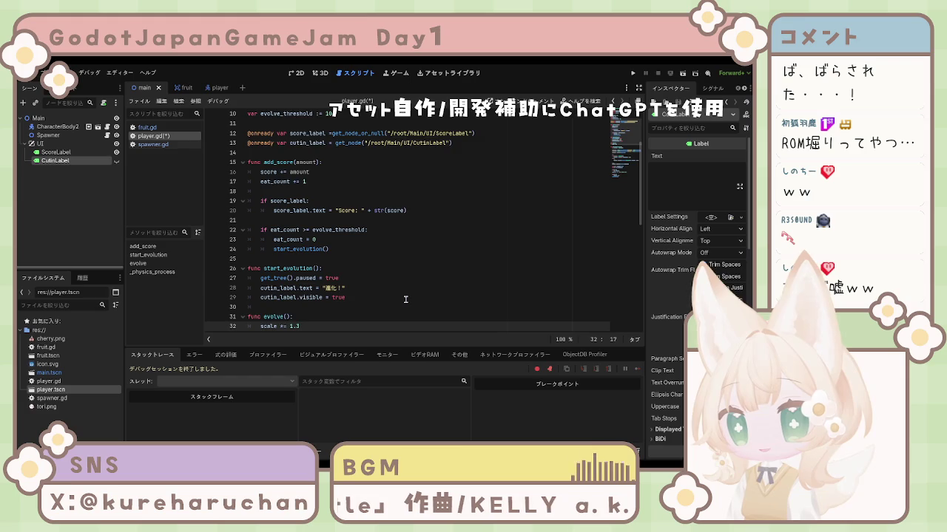
# Add cutin_label.visible = false and get_tree().paused = false to evolve(), fixing typos.
pyautogui.press('Return')
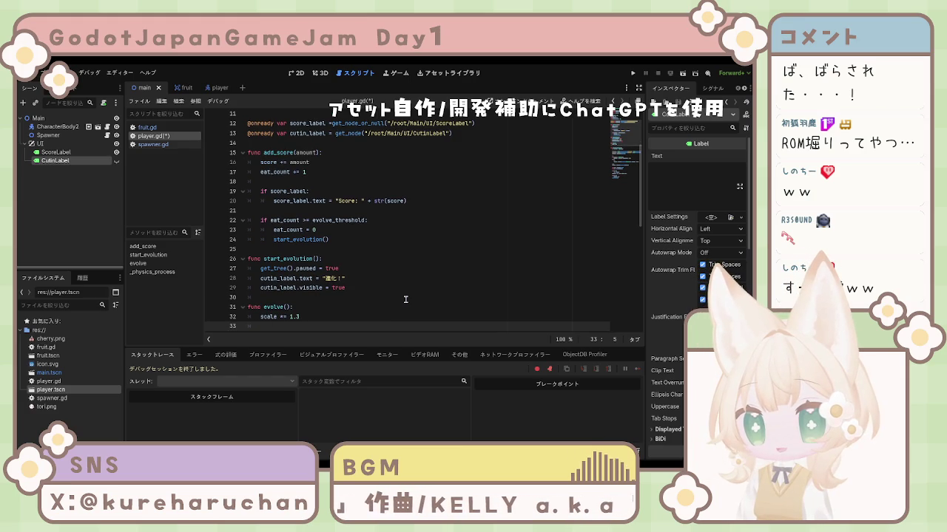
pyautogui.write('cutin')
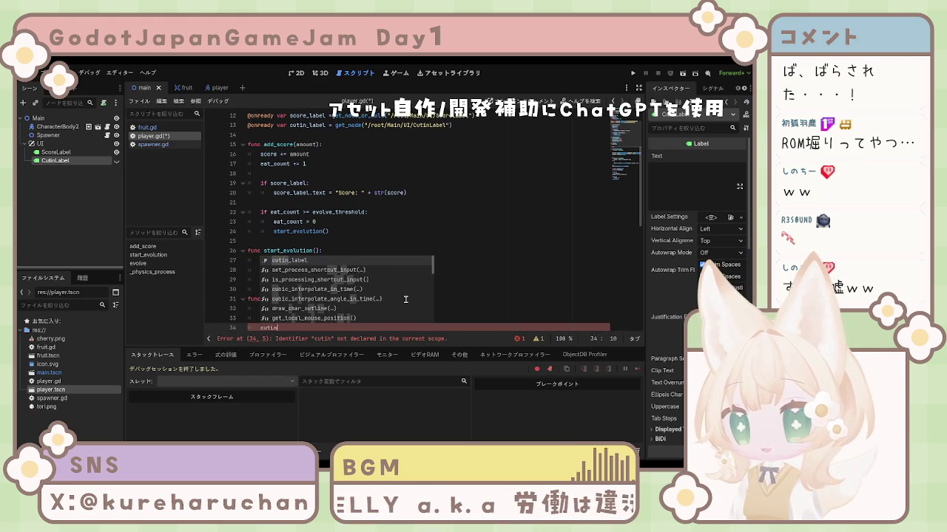
pyautogui.press('Return')
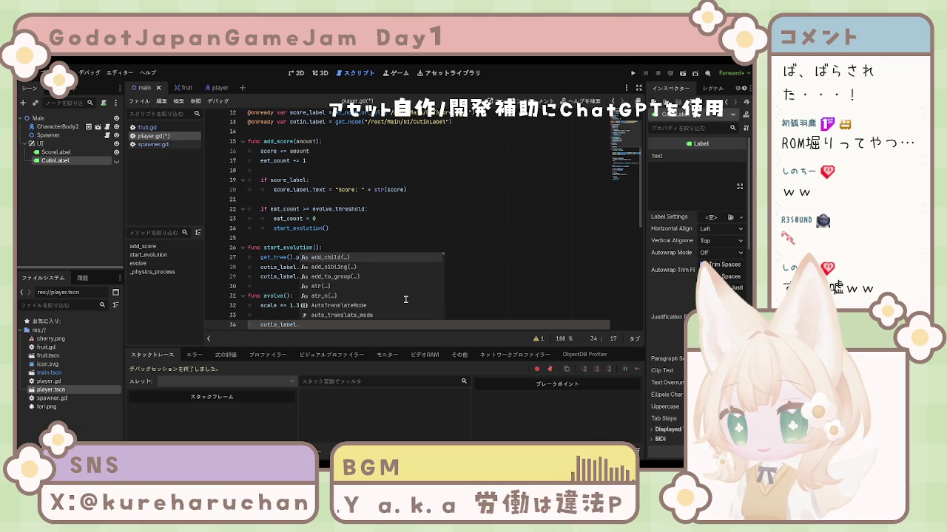
pyautogui.write('vi')
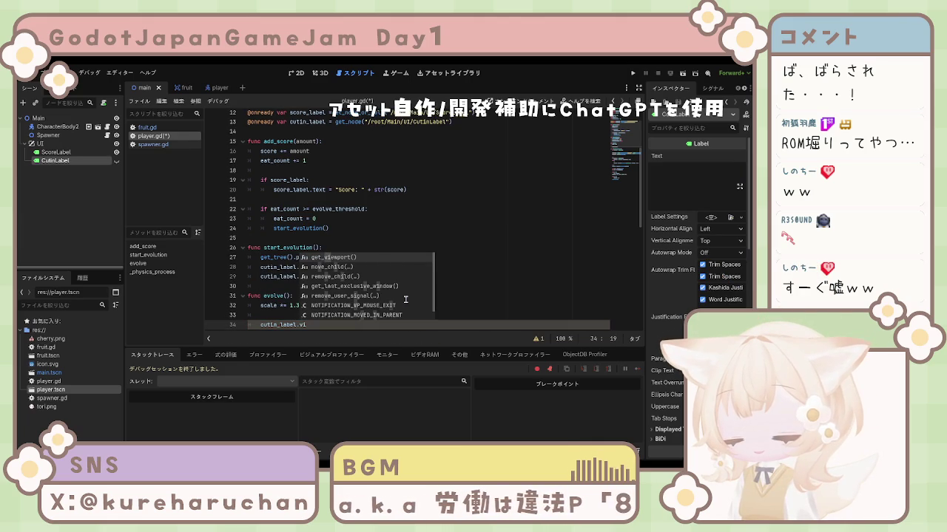
pyautogui.write('sible ')
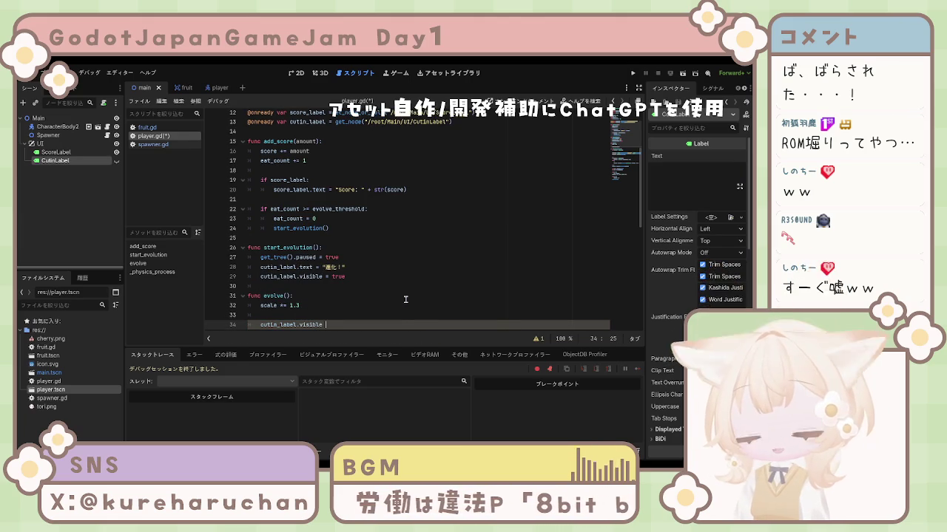
pyautogui.write('= falsae')
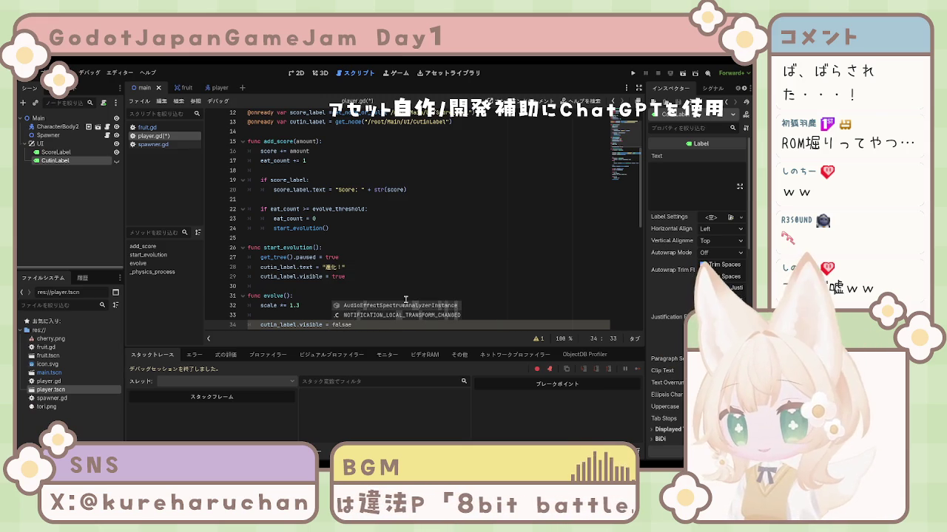
pyautogui.press('BackSpace')
pyautogui.press('BackSpace')
pyautogui.write('e')
pyautogui.press('Return')
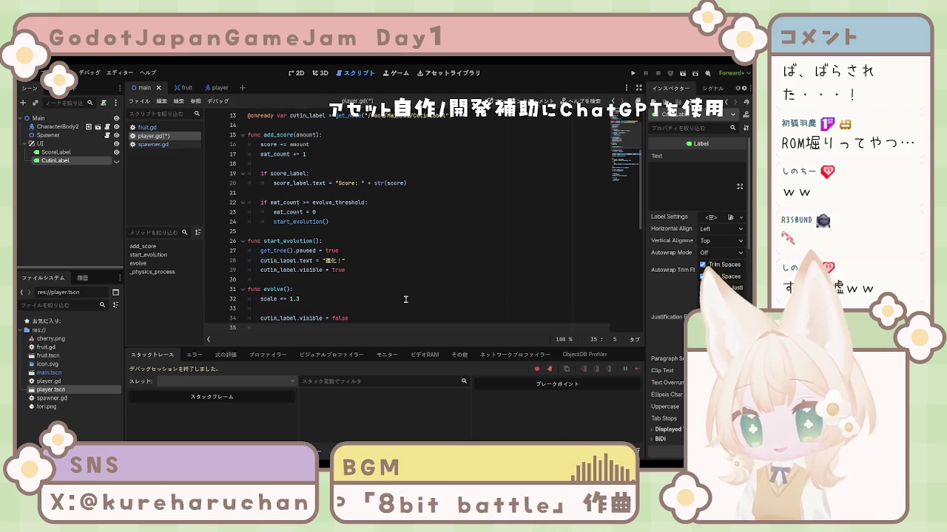
pyautogui.write('get')
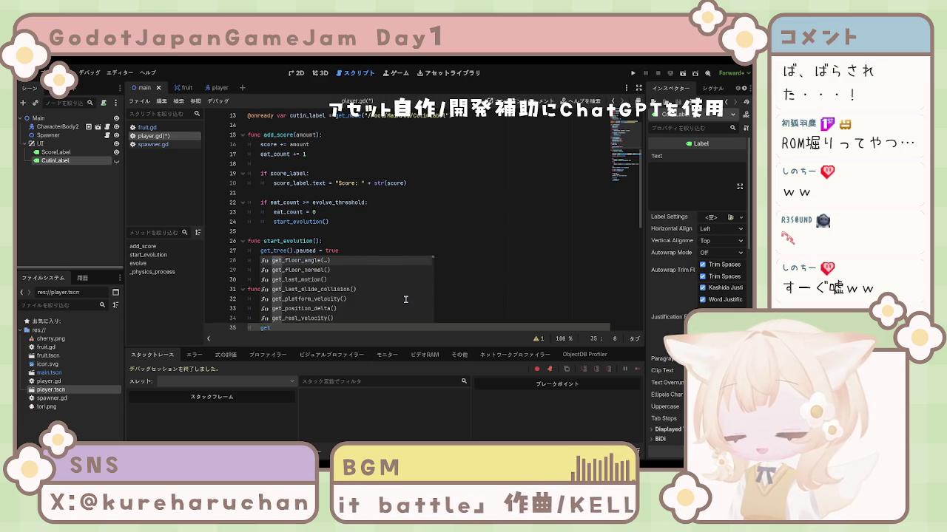
pyautogui.write('t_tree')
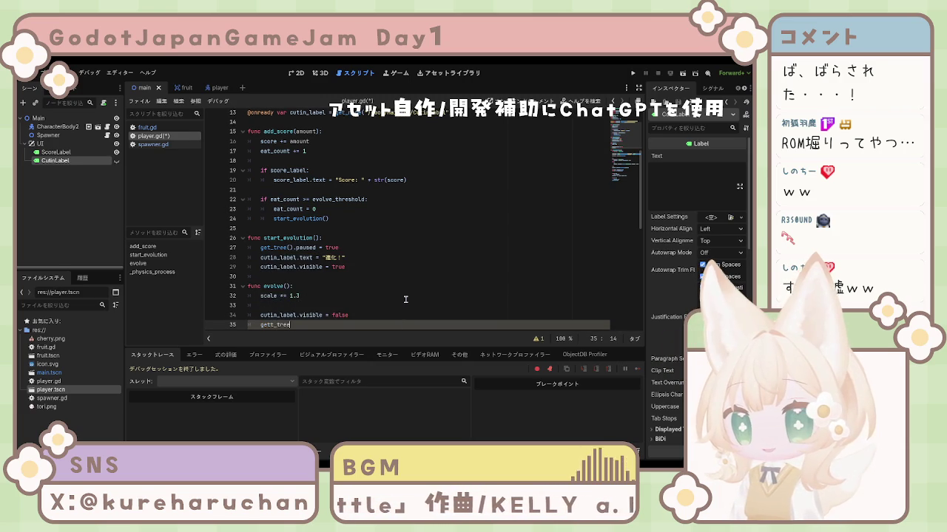
pyautogui.write('().')
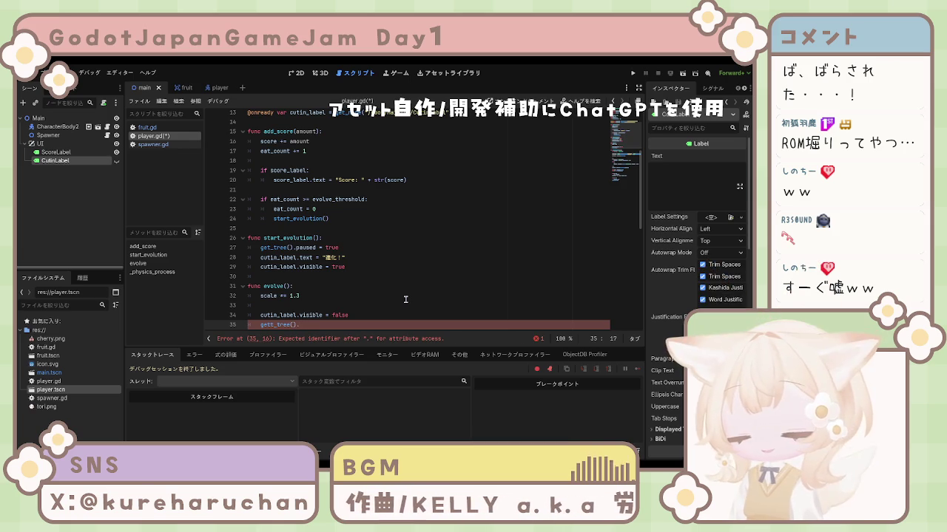
pyautogui.write('pa')
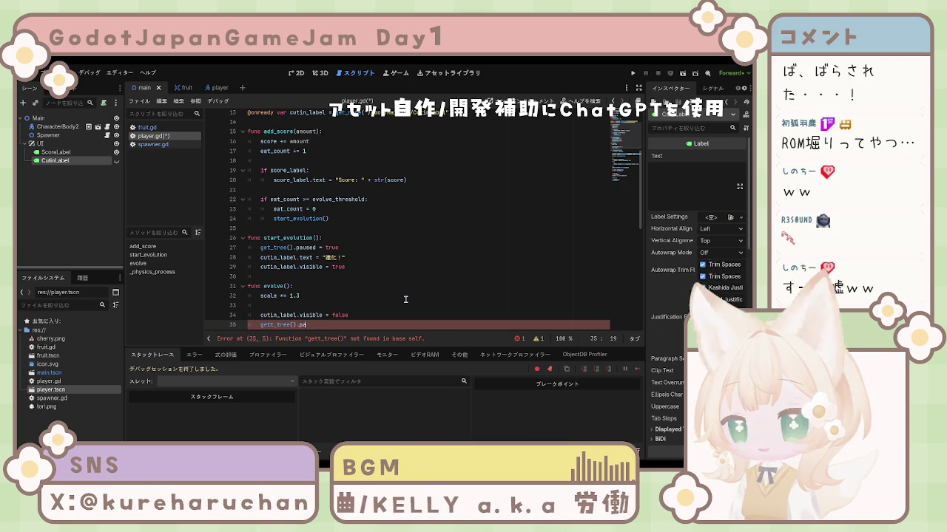
pyautogui.write('used')
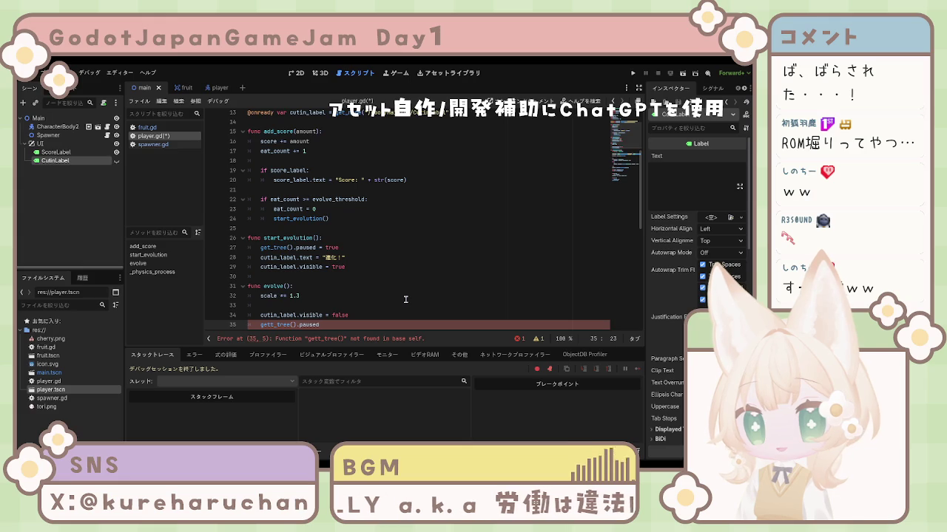
pyautogui.write(' = ')
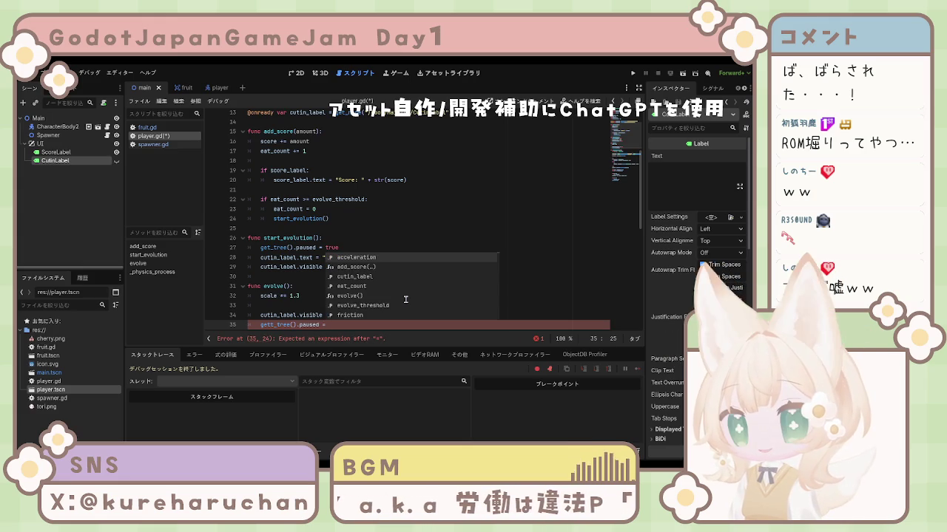
pyautogui.write('false')
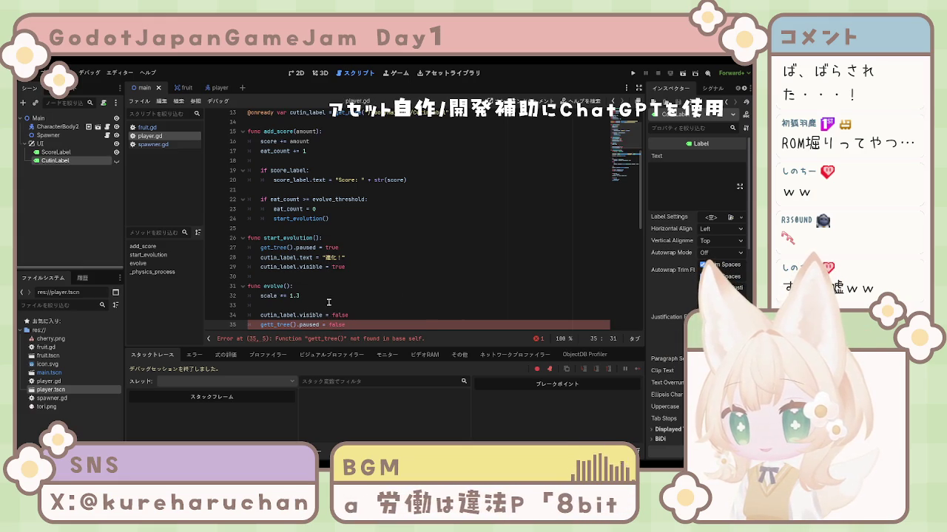
pyautogui.click(273, 324)
pyautogui.press('BackSpace')
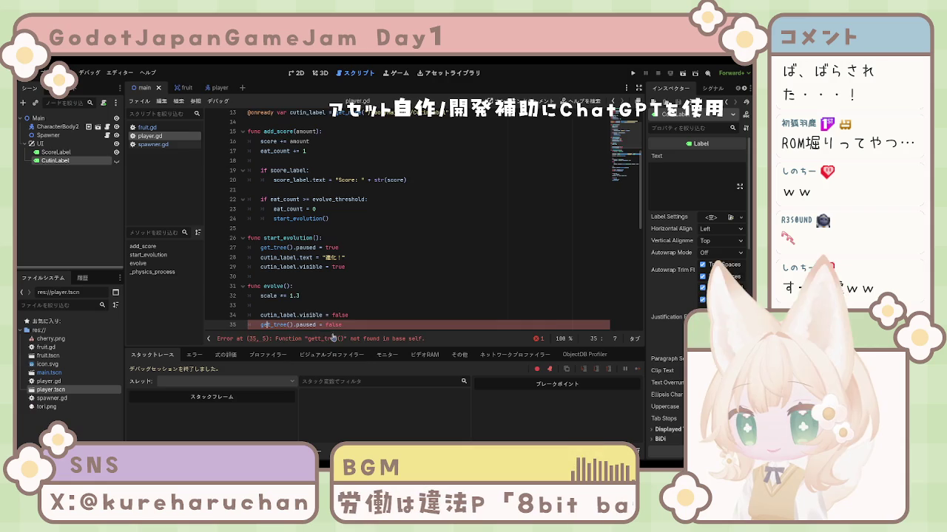
# Add the comment # 進化スタート on line 25 above start_evolution.
pyautogui.scroll(-3, 381, 287)
pyautogui.scroll(3, 387, 283)
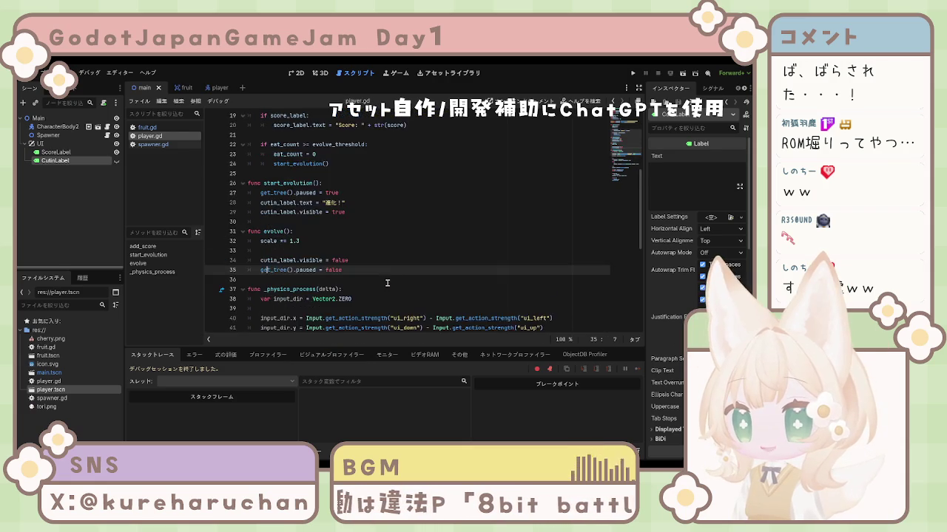
pyautogui.scroll(-2, 389, 285)
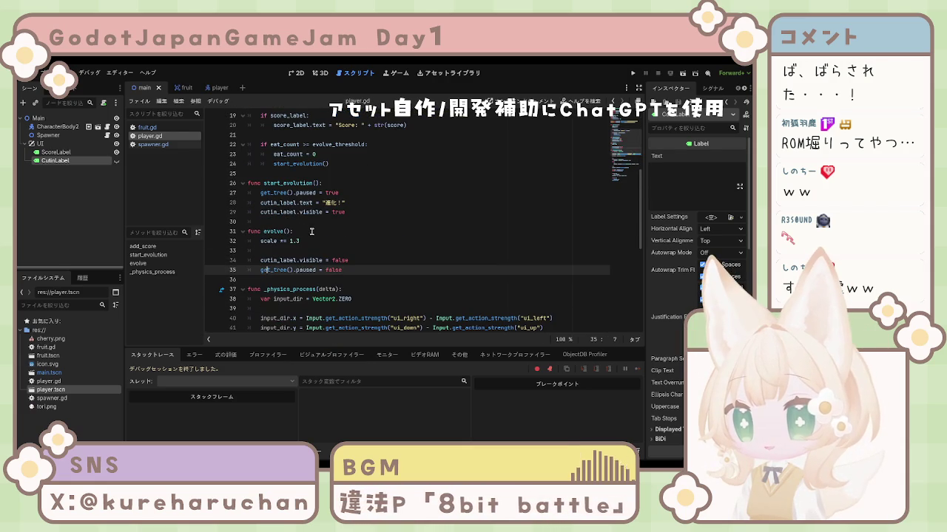
pyautogui.click(250, 176)
pyautogui.write('#')
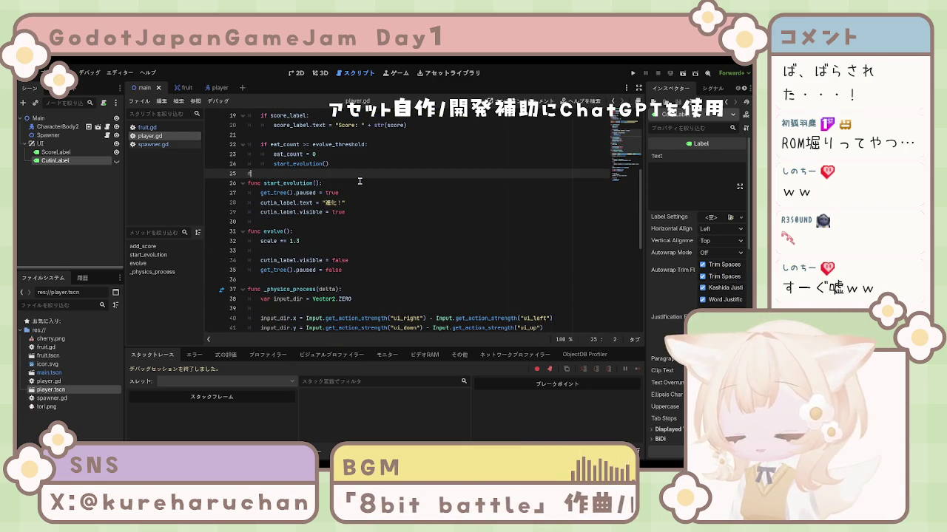
pyautogui.write('進化')
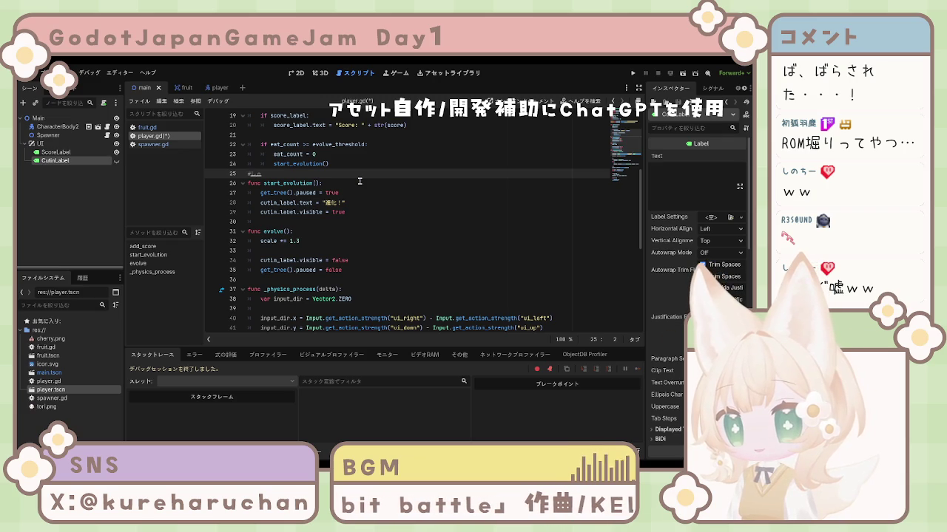
pyautogui.press('BackSpace')
pyautogui.press('BackSpace')
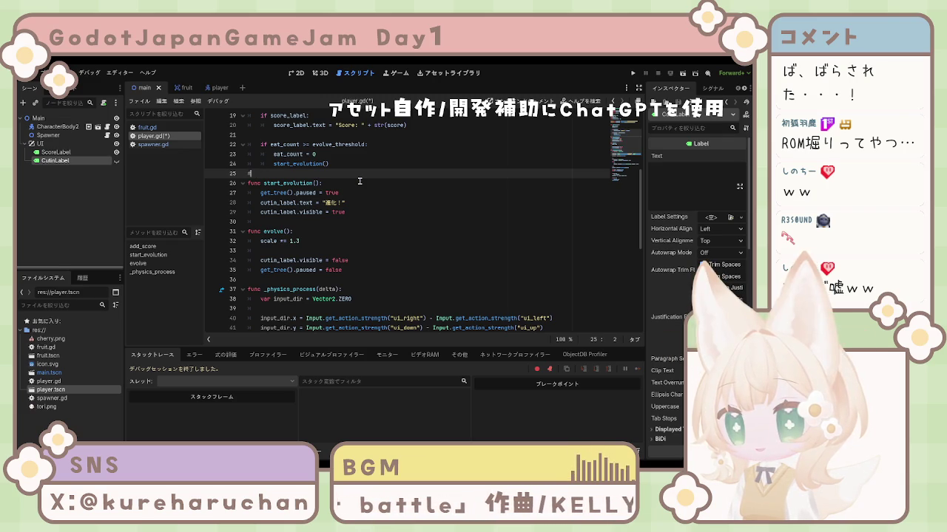
pyautogui.write('しんかすたーと')
pyautogui.press('space')
pyautogui.press('Return')
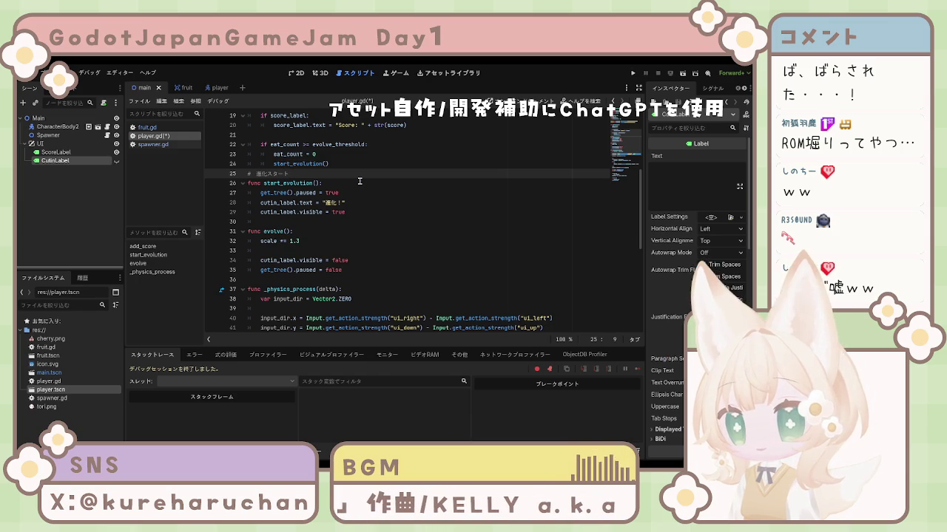
# Add the comment #進化終了 on blank line 30 above evolve().
pyautogui.click(303, 221)
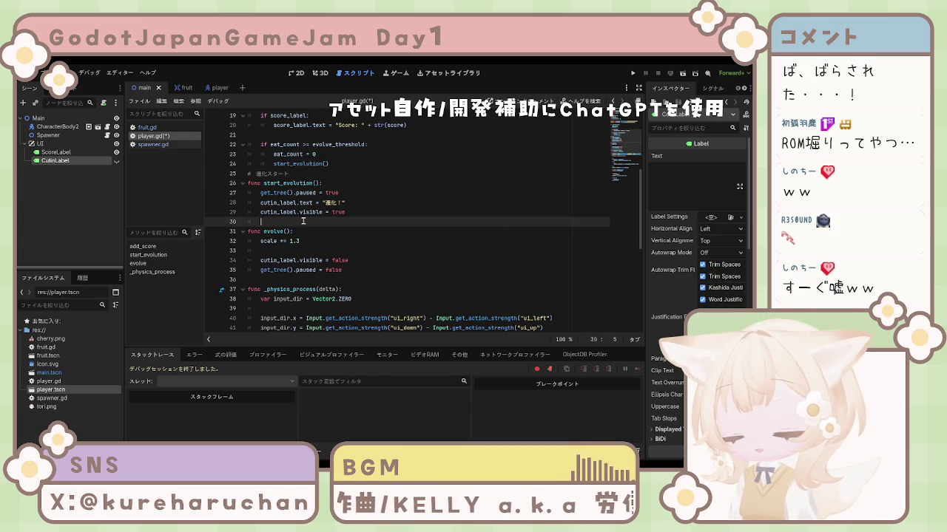
pyautogui.press('BackSpace')
pyautogui.write('#しん')
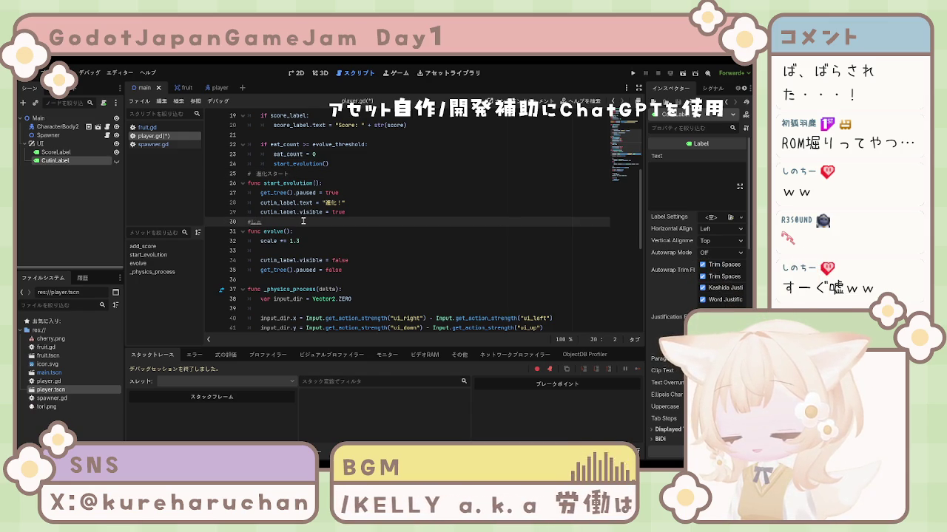
pyautogui.write('か')
pyautogui.press('space')
pyautogui.write('しょり')
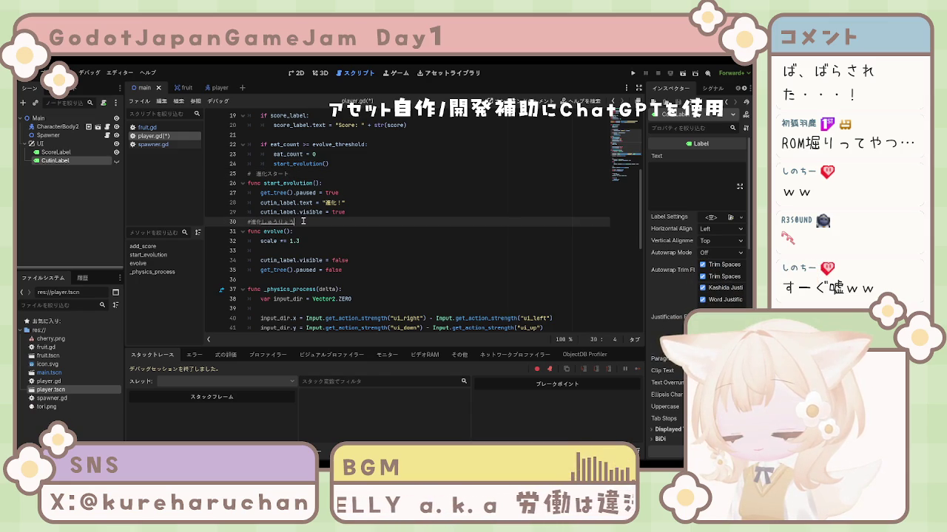
pyautogui.press('space')
pyautogui.press('Return')
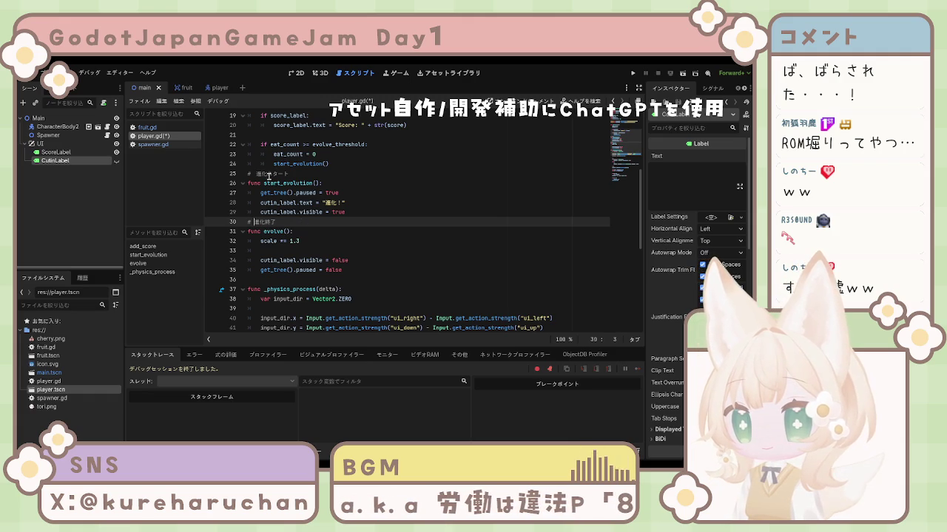
pyautogui.press('Up')
pyautogui.press('Up')
pyautogui.press('Up')
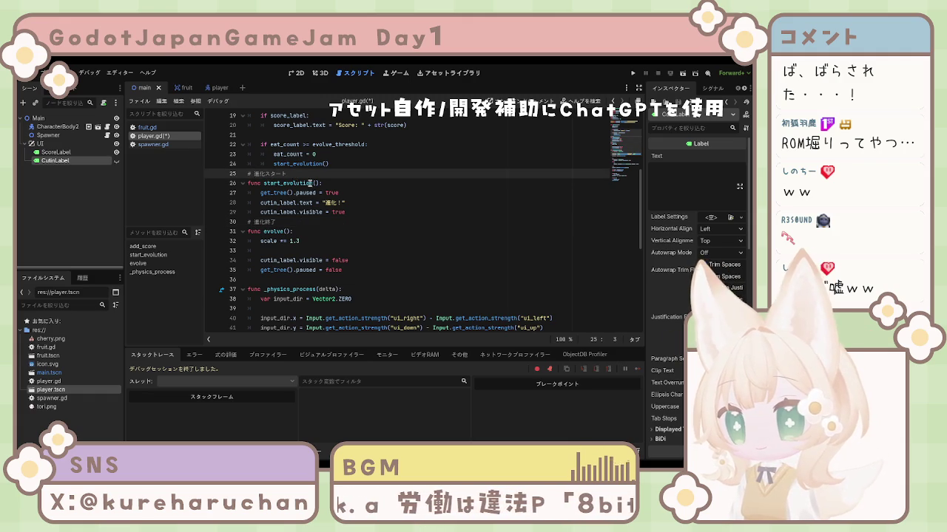
pyautogui.scroll(3, 329, 238)
pyautogui.scroll(2, 393, 204)
pyautogui.scroll(1, 399, 207)
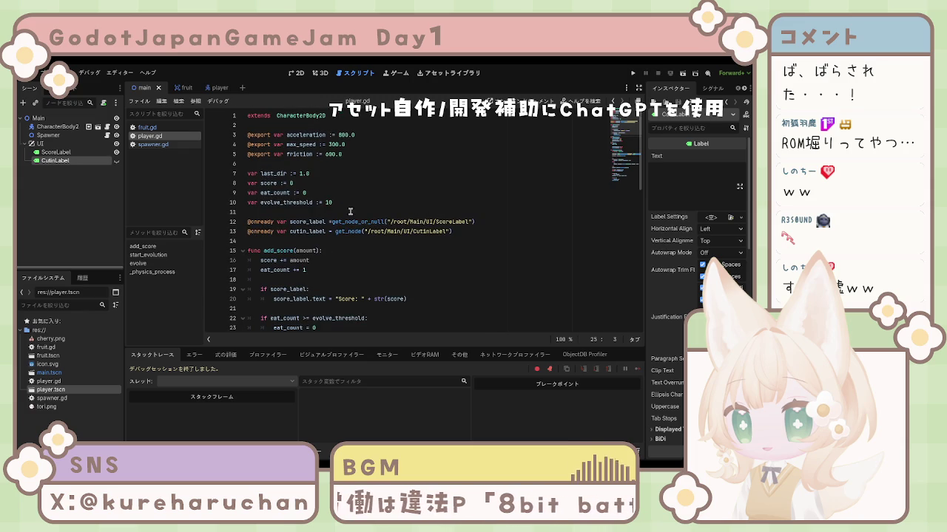
# Run the project with F5 to test the score and evolution changes.
pyautogui.click(285, 210)
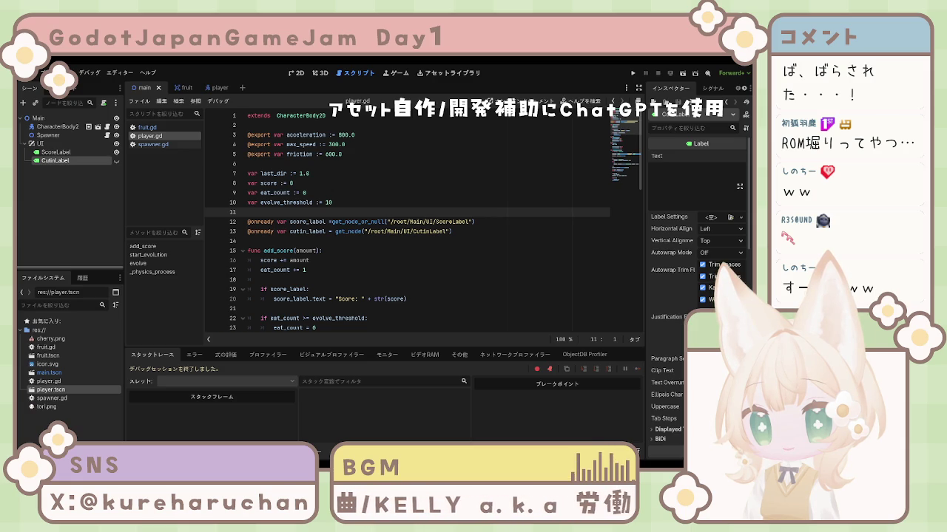
pyautogui.click(421, 261)
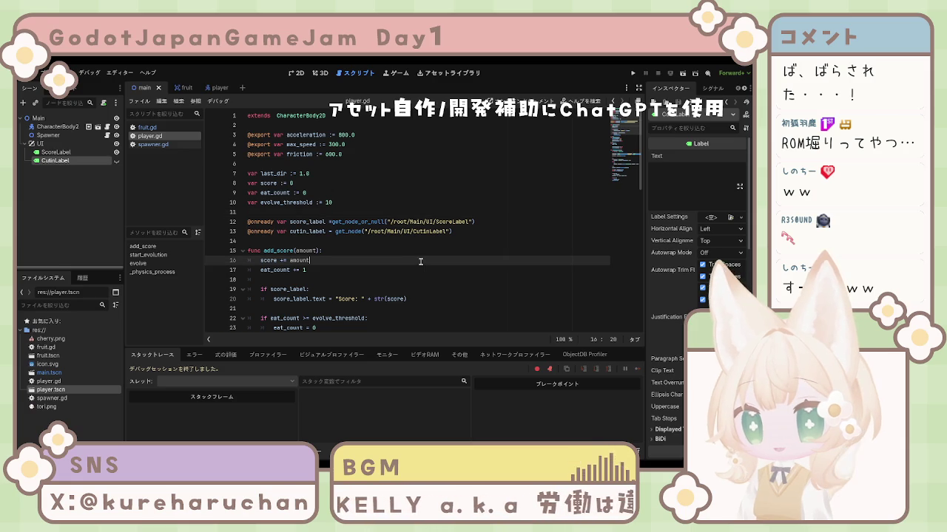
pyautogui.click(294, 182)
pyautogui.press('F5')
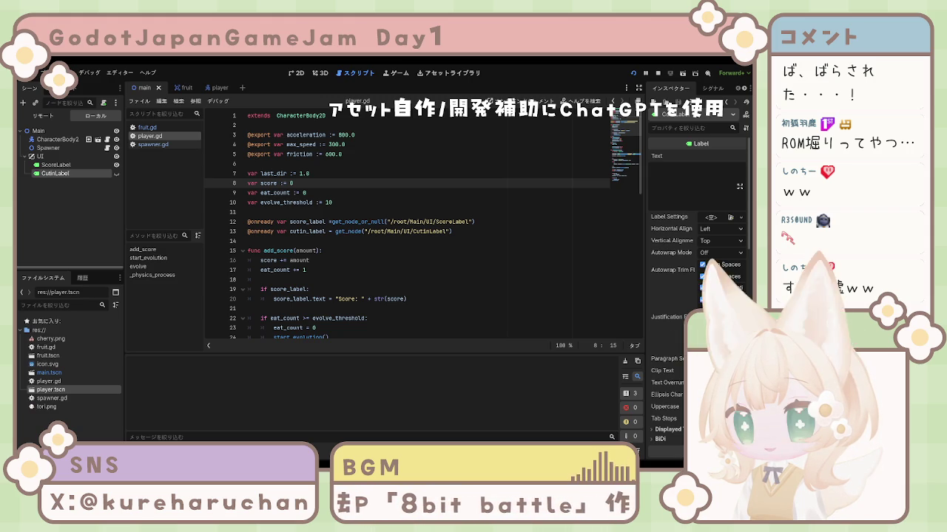
pyautogui.press('F5')
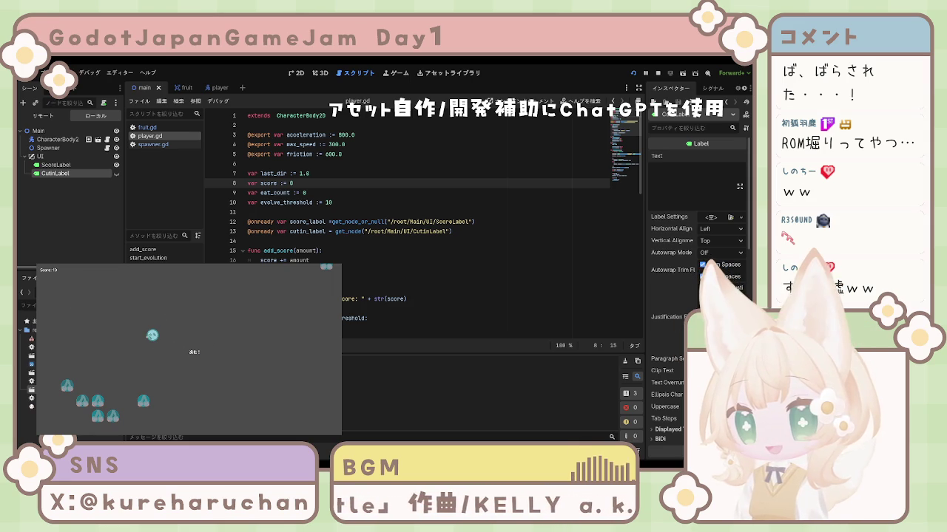
# Stop the running game with F8 and return to player.gd in the editor.
pyautogui.press('F8')
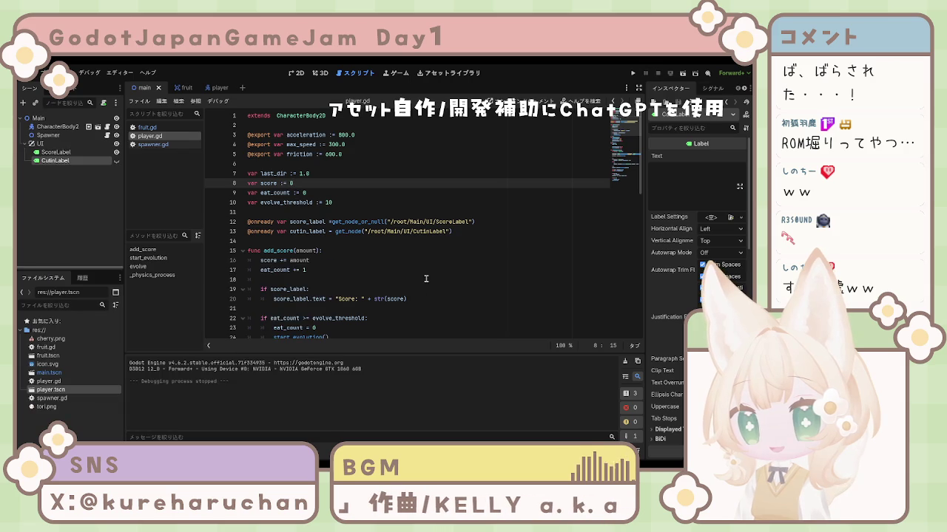
pyautogui.scroll(-4, 360, 252)
pyautogui.scroll(-1, 361, 254)
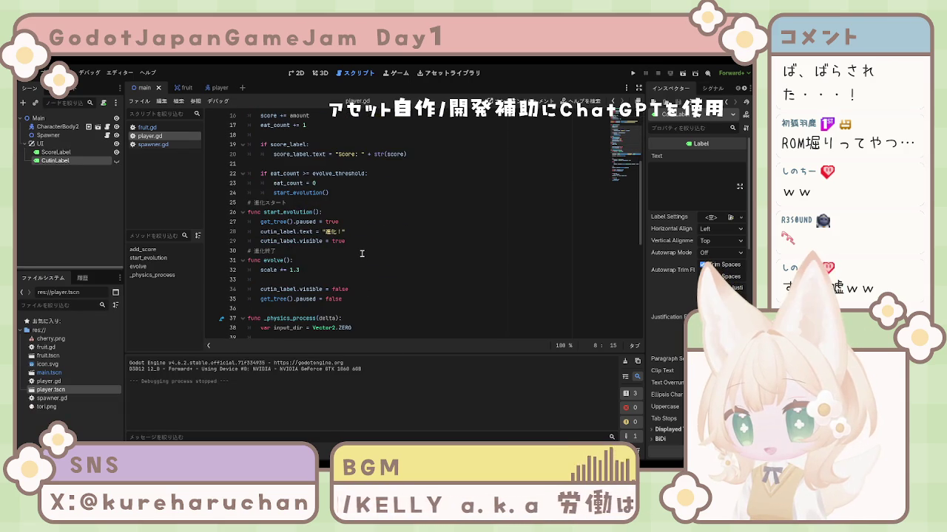
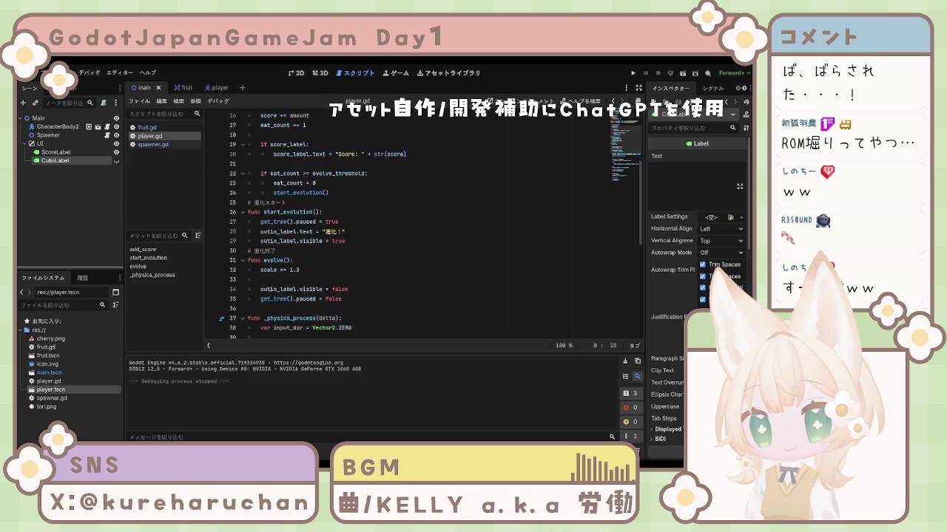
# Add 'await get_tree().create_timer(1.5, true).timeout' and 'evolve()' after line 29 in start_evolution.
pyautogui.click(362, 259)
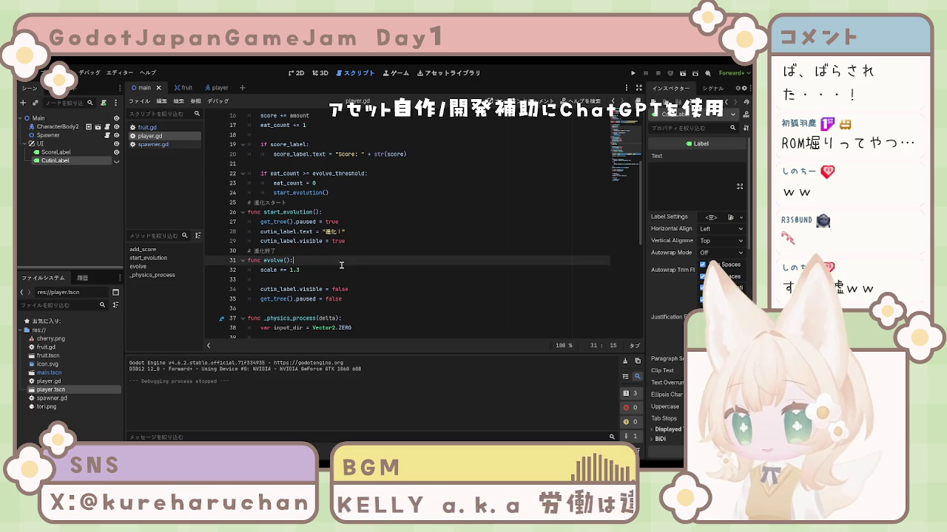
pyautogui.click(365, 243)
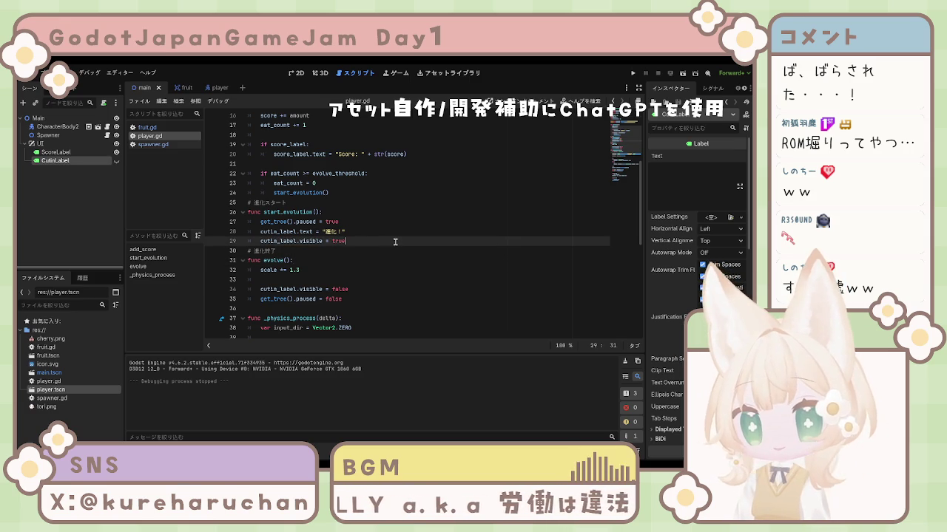
pyautogui.press('Return')
pyautogui.press('Return')
pyautogui.hotkey('ctrl', 'v')
pyautogui.click(279, 271)
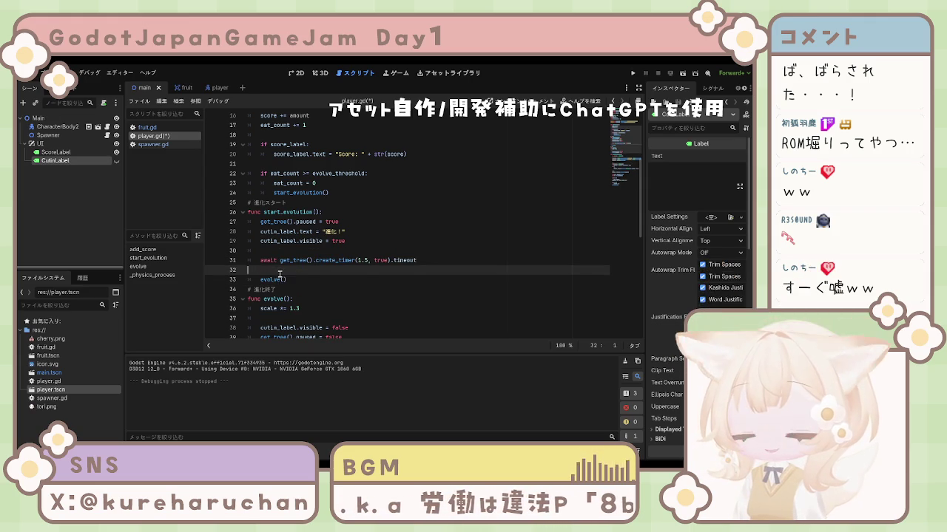
pyautogui.press('BackSpace')
pyautogui.press('BackSpace')
pyautogui.write('t')
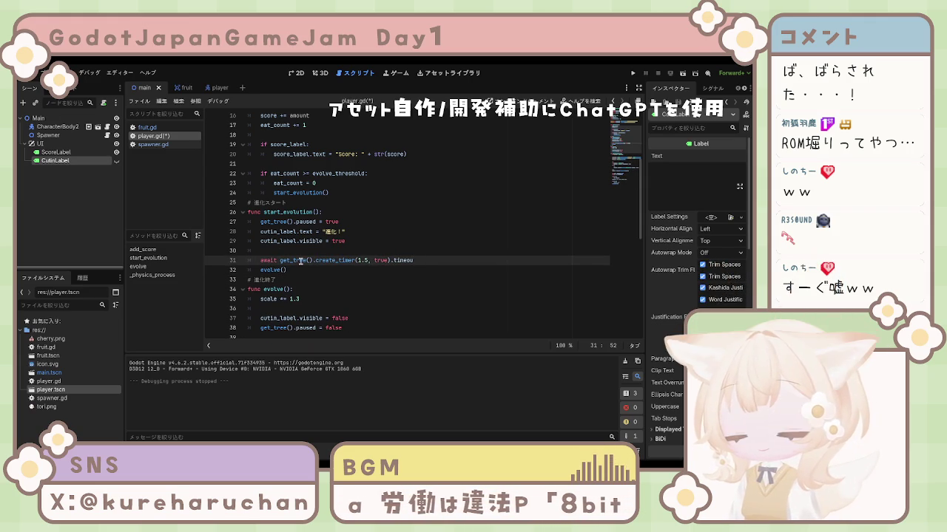
pyautogui.click(310, 248)
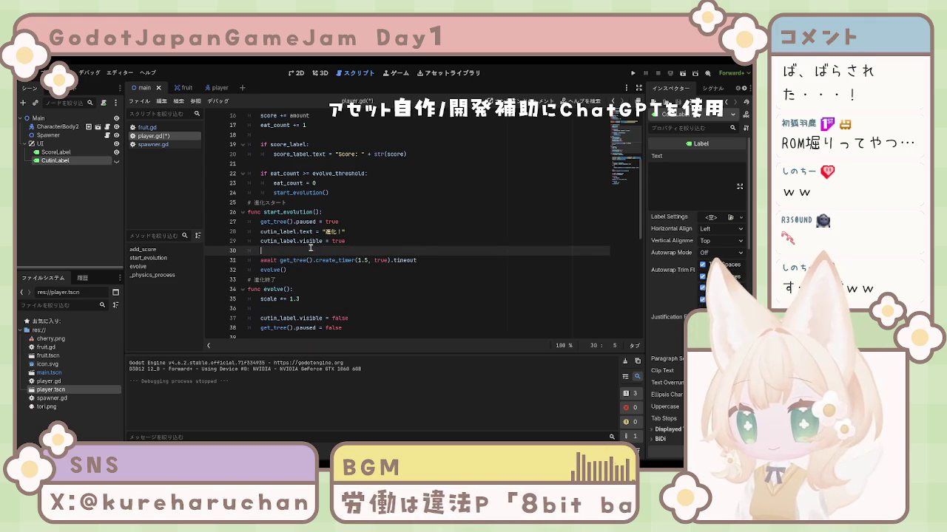
# Save player.gd and run the project.
pyautogui.hotkey('ctrl', 's')
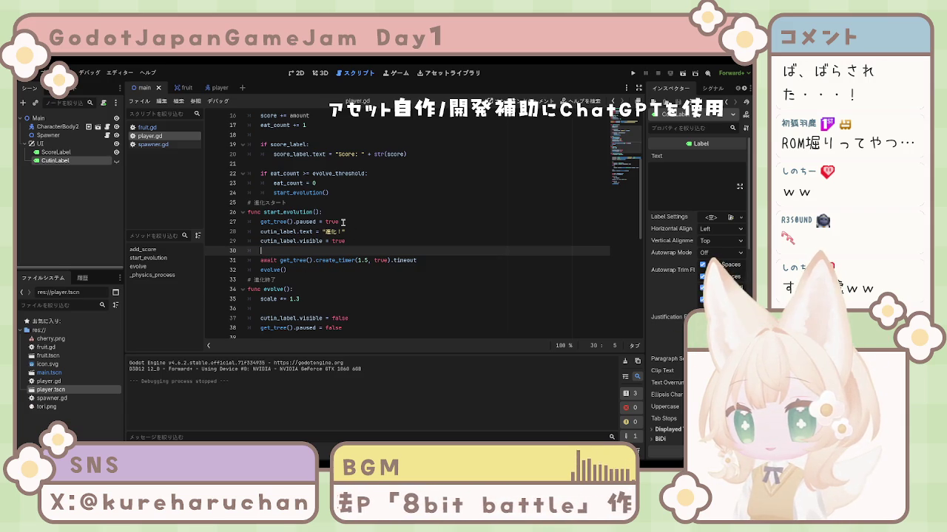
pyautogui.press('Up')
pyautogui.press('Up')
pyautogui.press('End')
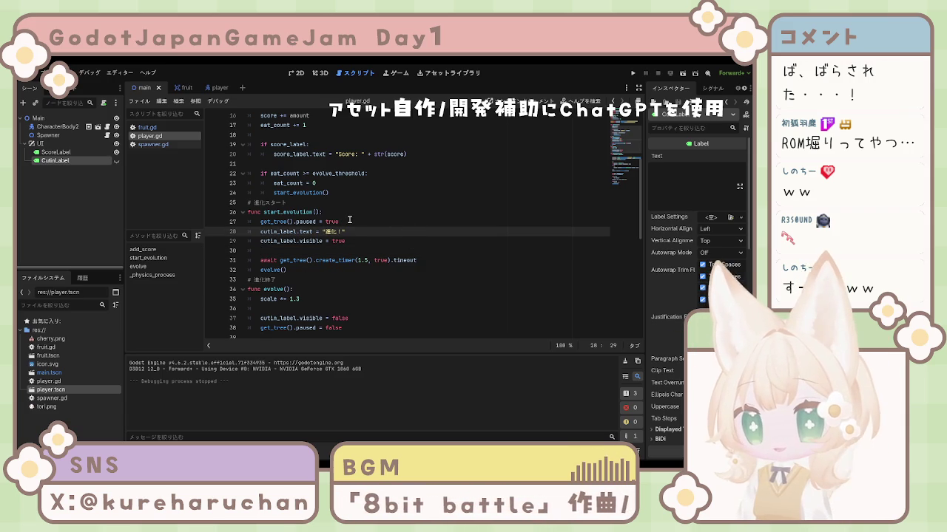
pyautogui.click(632, 74)
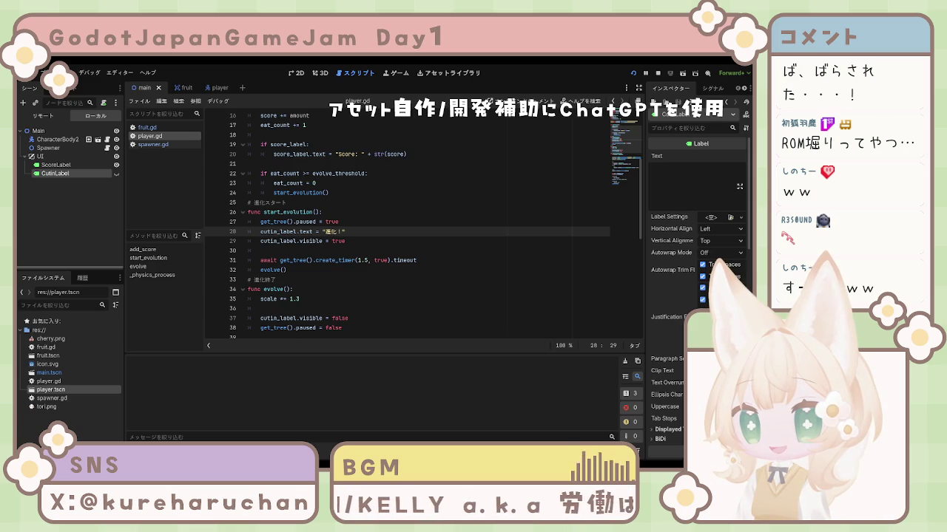
# Bring the game window forward and steer the ball left, down, up and right.
pyautogui.press('F5')
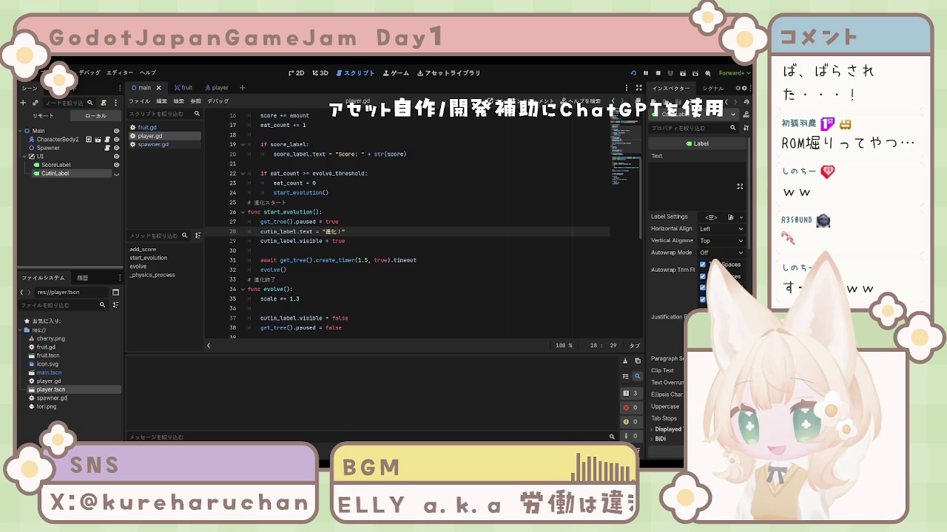
pyautogui.press('Left')
pyautogui.press('Down')
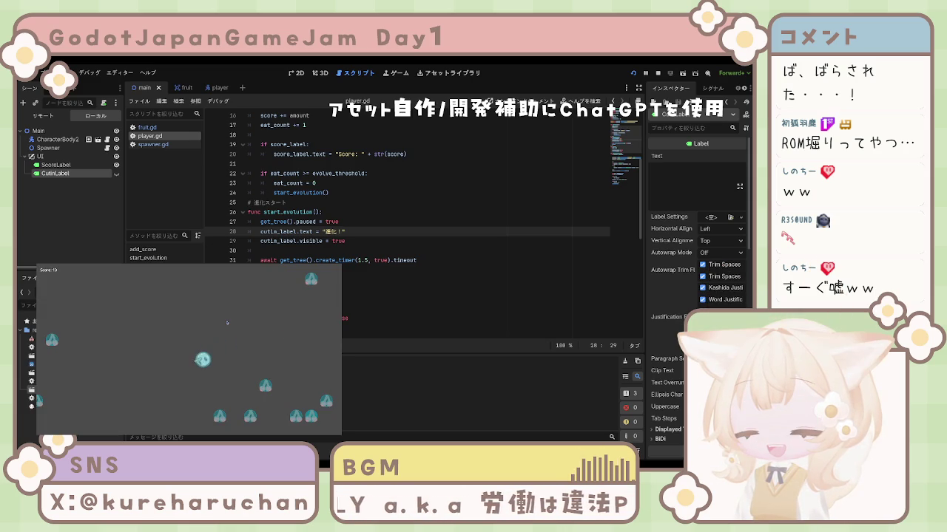
pyautogui.press('Up')
pyautogui.press('Right')
pyautogui.press('Left')
pyautogui.press('Down')
pyautogui.press('Right')
pyautogui.press('Up')
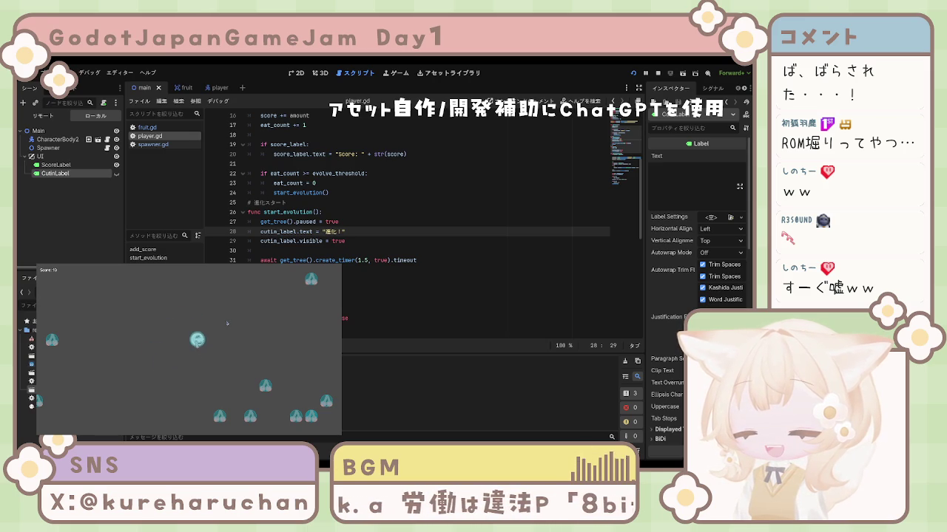
# Move the ball around a little more, then close the game and relaunch it.
pyautogui.press('Down')
pyautogui.press('Left')
pyautogui.press('Down')
pyautogui.press('Up')
pyautogui.press('Right')
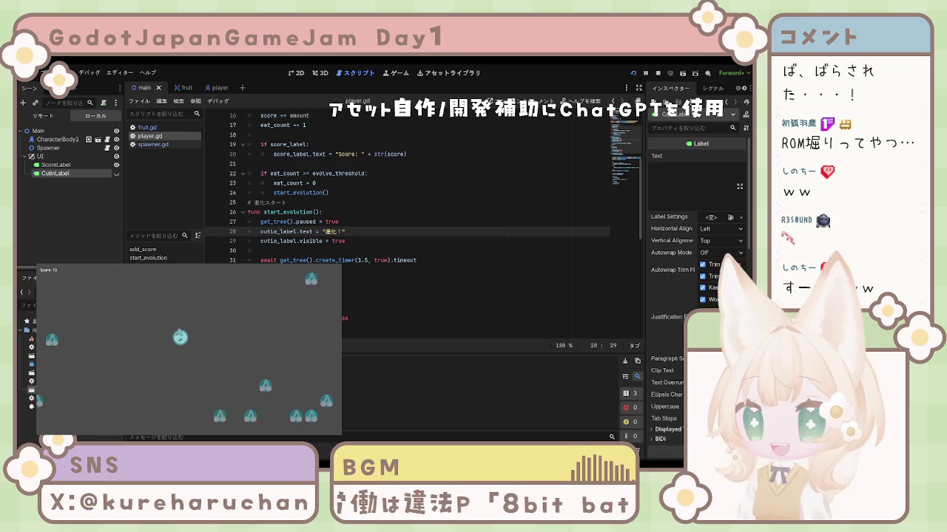
pyautogui.press('Up')
pyautogui.press('Down')
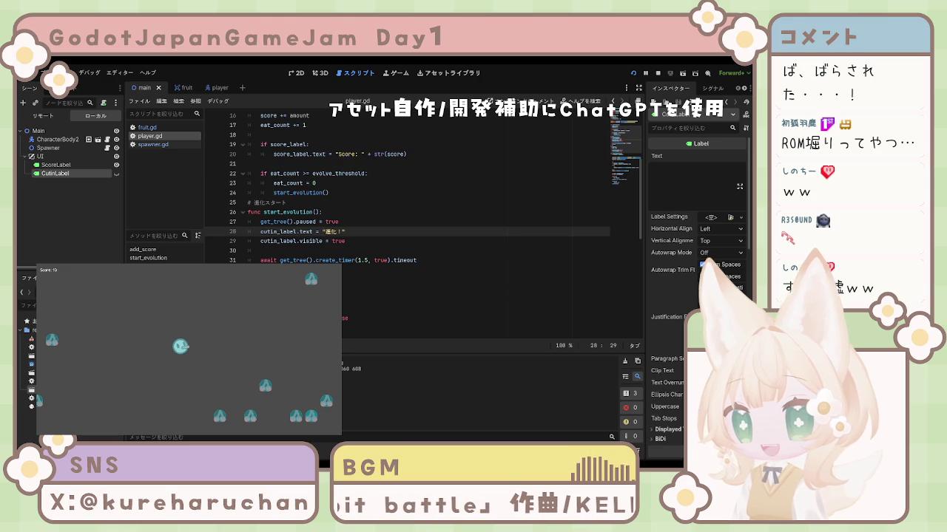
pyautogui.press('F8')
pyautogui.click(633, 74)
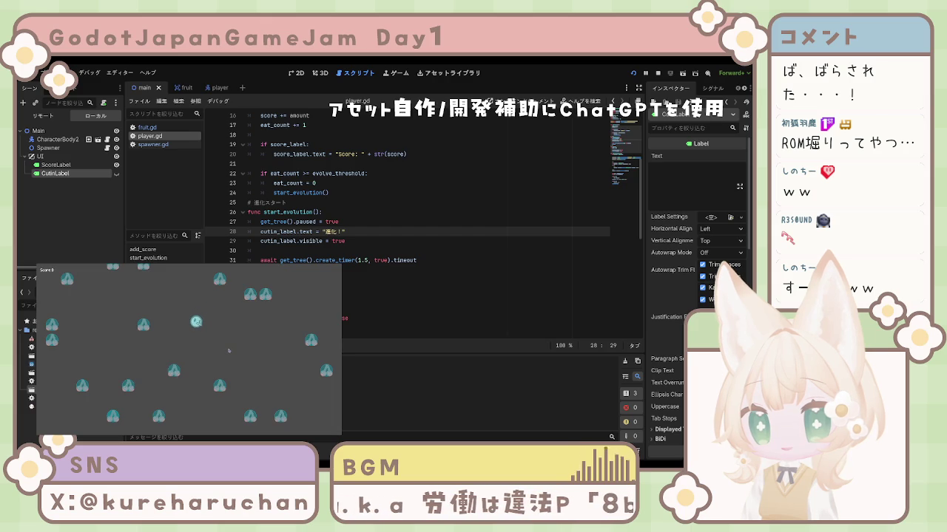
# Eat cherries until the ball evolves for the first time at score 10.
pyautogui.press('Left')
pyautogui.press('Up')
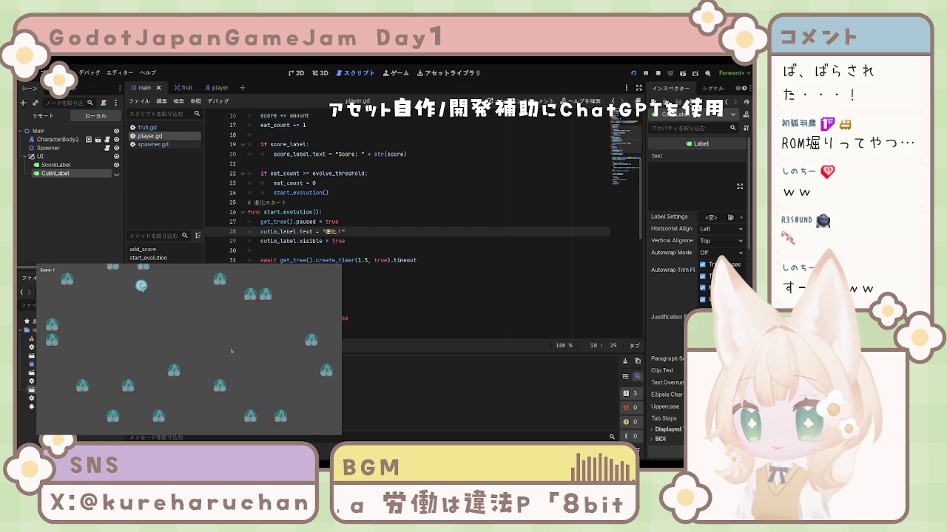
pyautogui.press('Right')
pyautogui.press('Down')
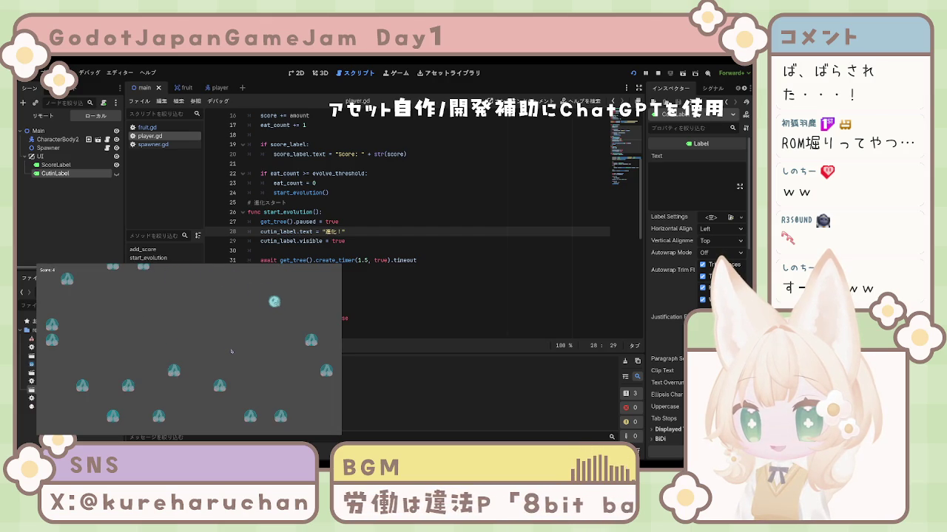
pyautogui.press('Left')
pyautogui.press('Up')
pyautogui.press('Left')
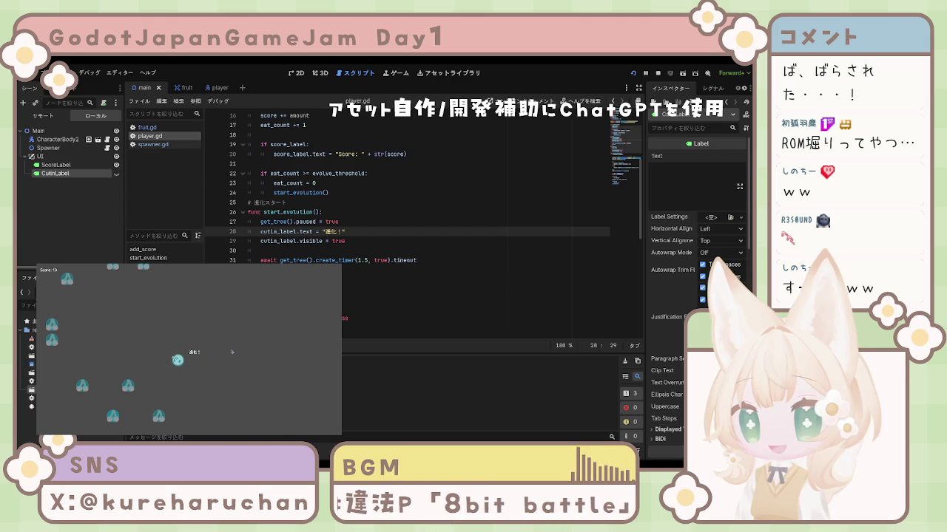
pyautogui.press('Left')
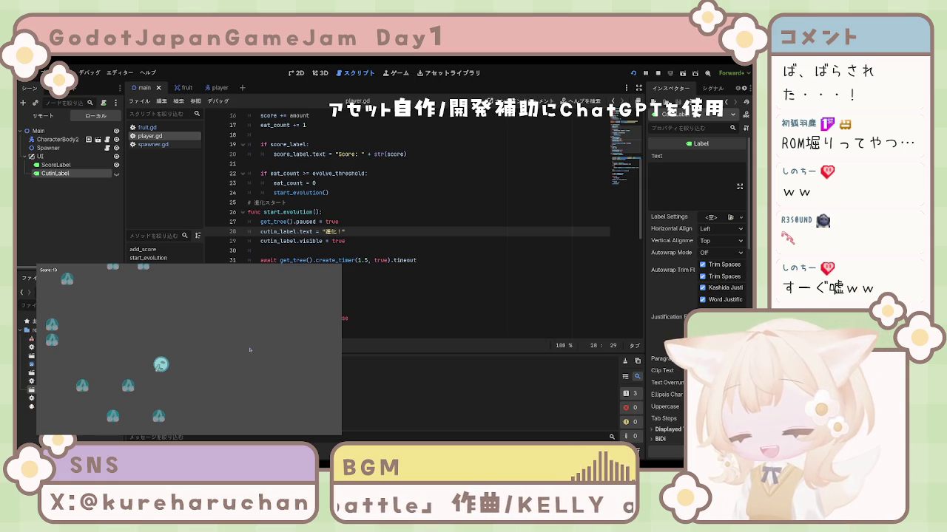
# Keep eating fruit until the second evolution at score 20.
pyautogui.press('Right')
pyautogui.press('Up')
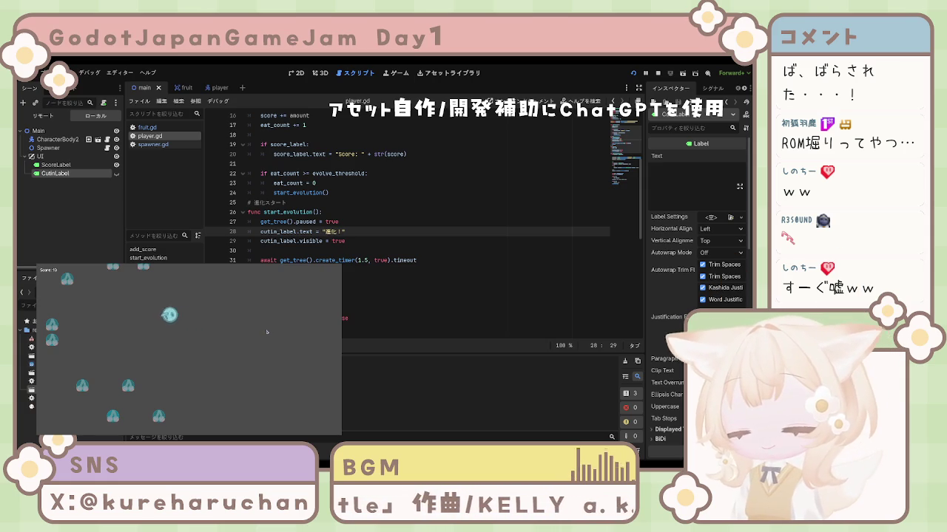
pyautogui.press('Left')
pyautogui.press('Down')
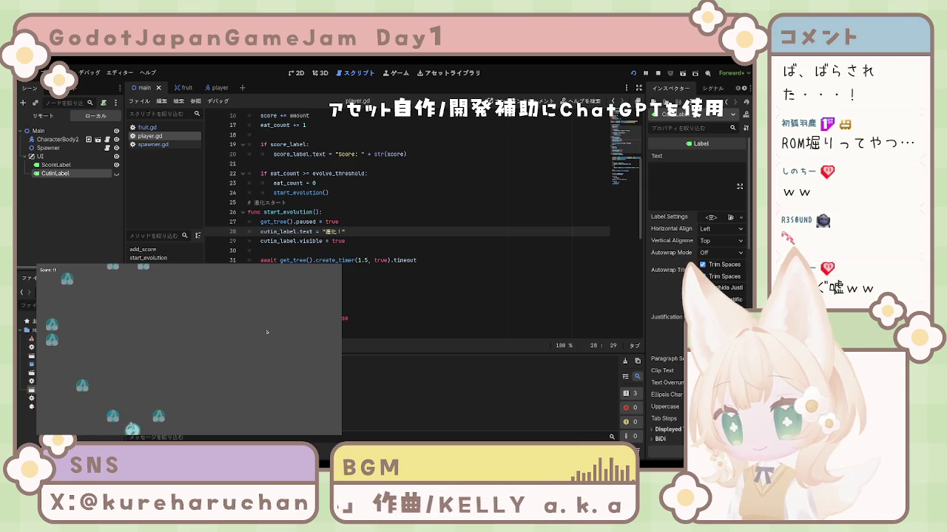
pyautogui.press('Left')
pyautogui.press('Up')
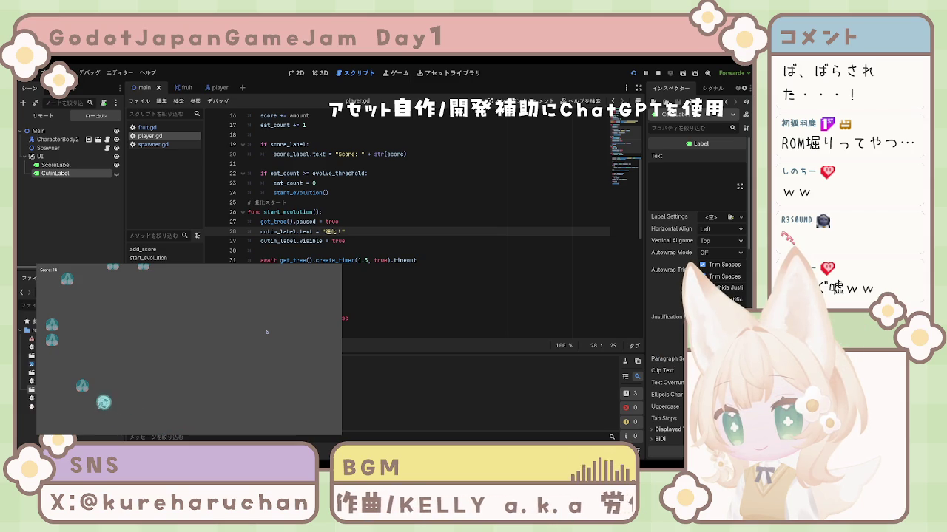
pyautogui.press('Right')
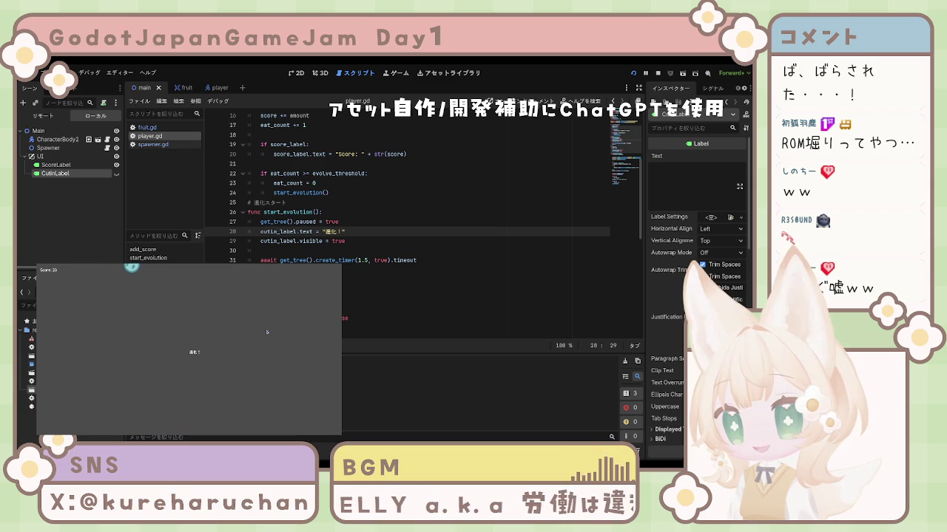
pyautogui.press('Down')
# Move the evolved ball around after the pause, then stop the game with F8.
pyautogui.press('Right')
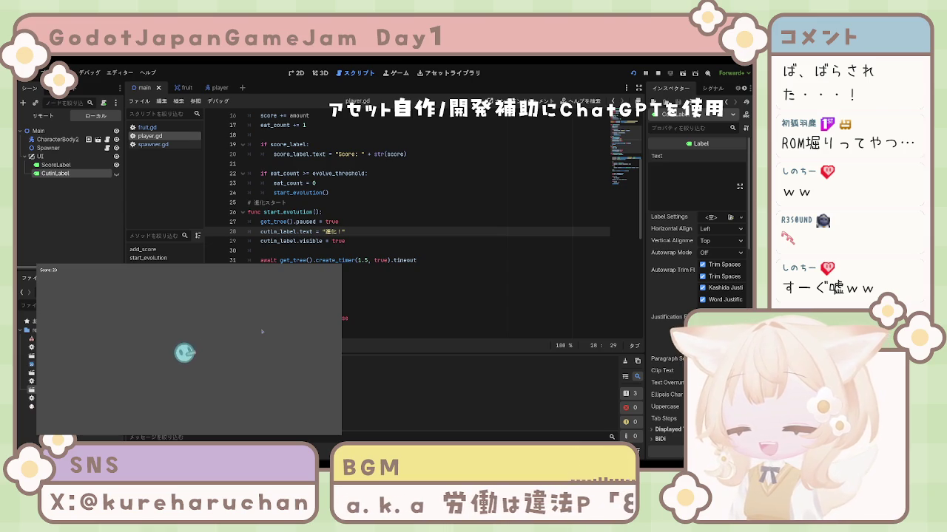
pyautogui.press('Right')
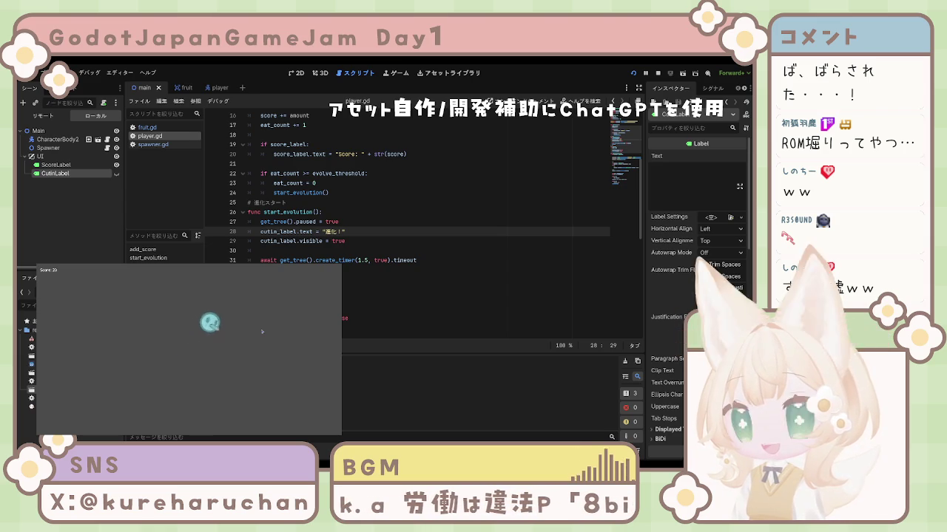
pyautogui.press('Left')
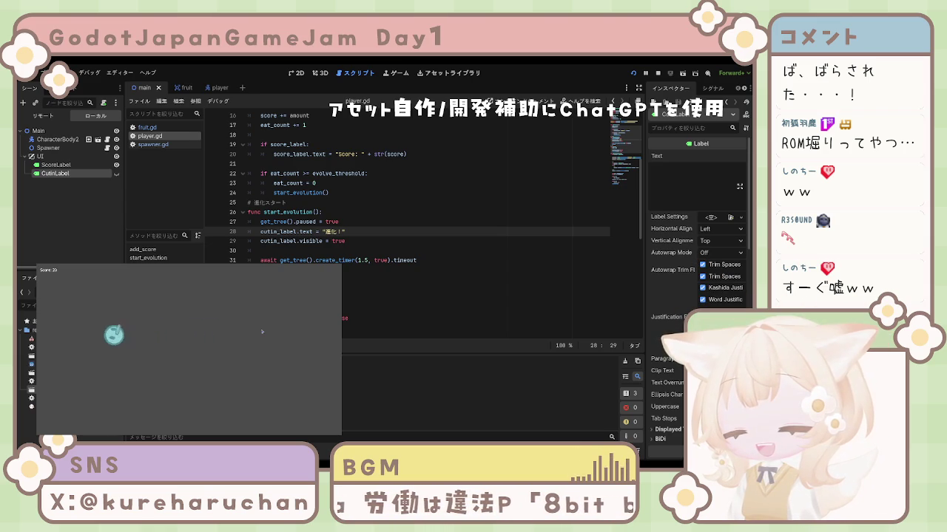
pyautogui.press('Right')
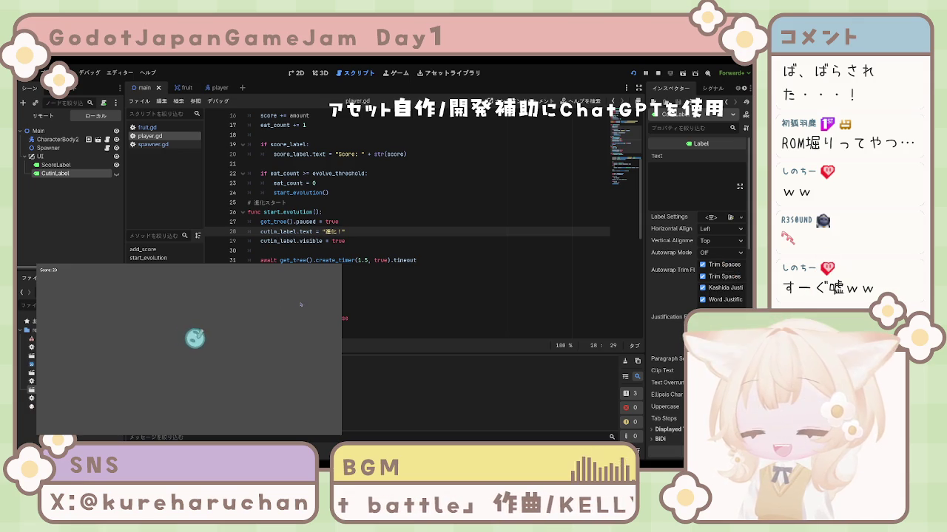
pyautogui.press('F8')
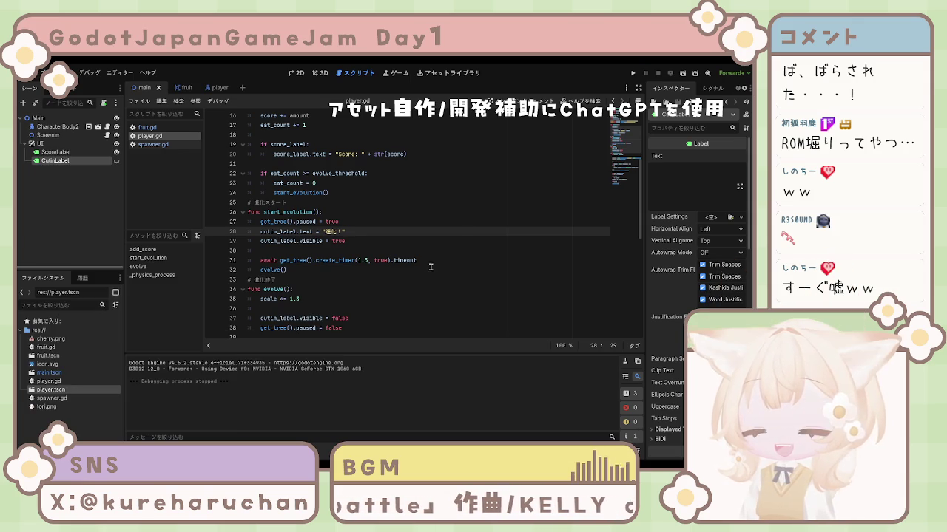
# Select the await and evolve() lines in start_evolution to review them.
pyautogui.click(300, 299)
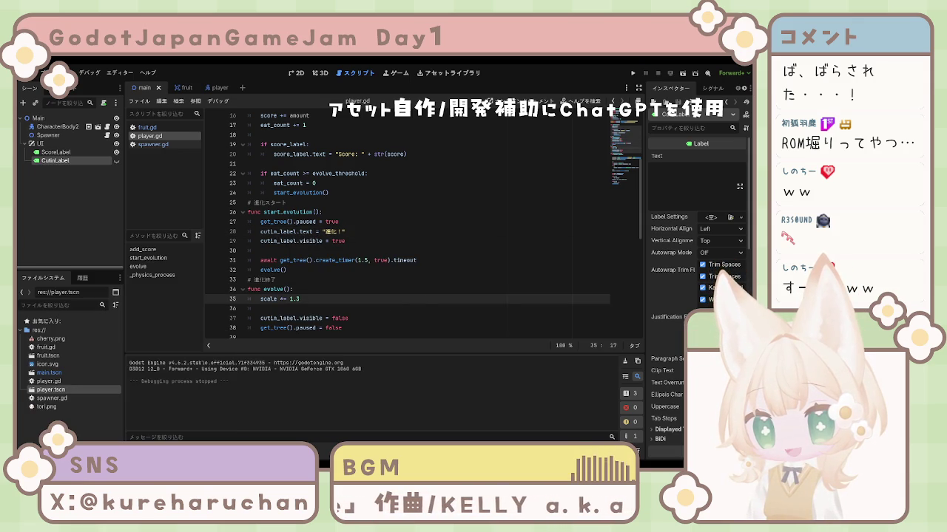
pyautogui.moveTo(286, 269); pyautogui.dragTo(261, 260)
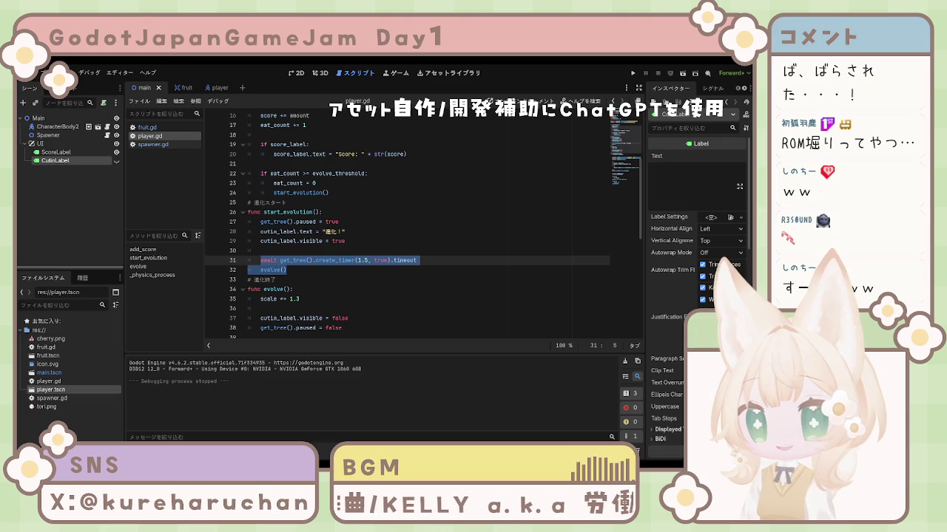
pyautogui.click(444, 299)
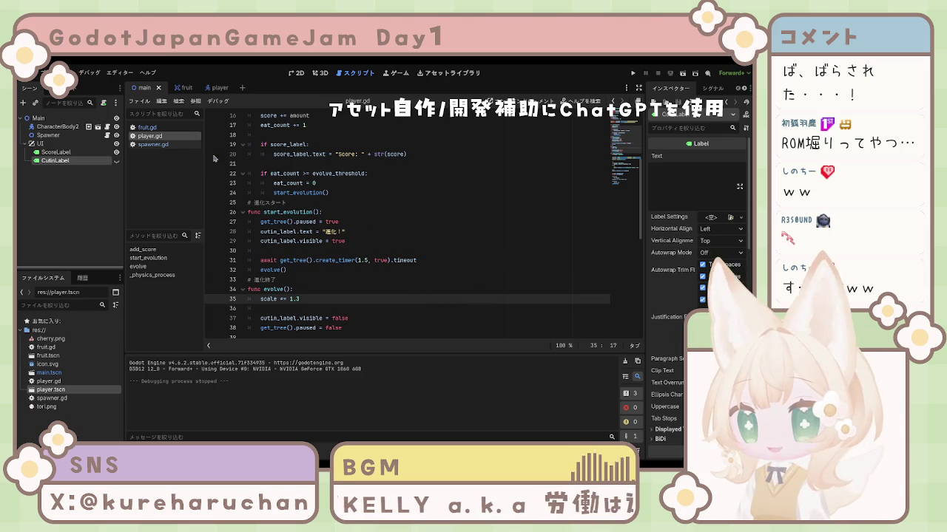
# Deselect CutinLabel in the Scene dock, scroll through player.gd, and rerun the game.
pyautogui.click(70, 194)
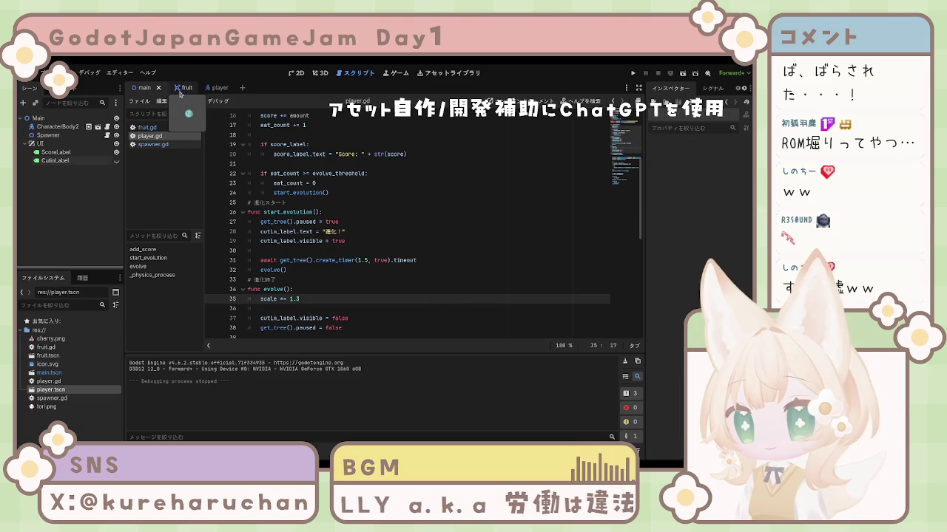
pyautogui.scroll(5, 371, 264)
pyautogui.scroll(-15, 372, 264)
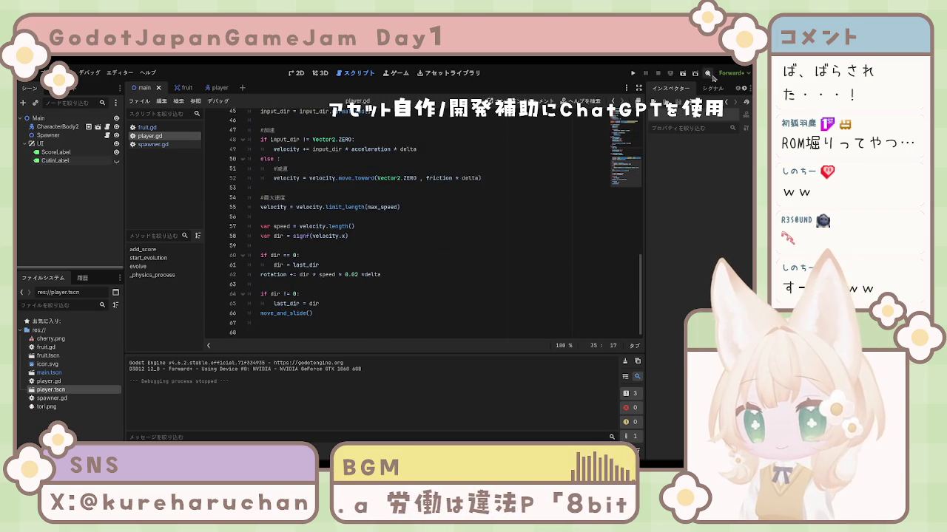
pyautogui.click(634, 73)
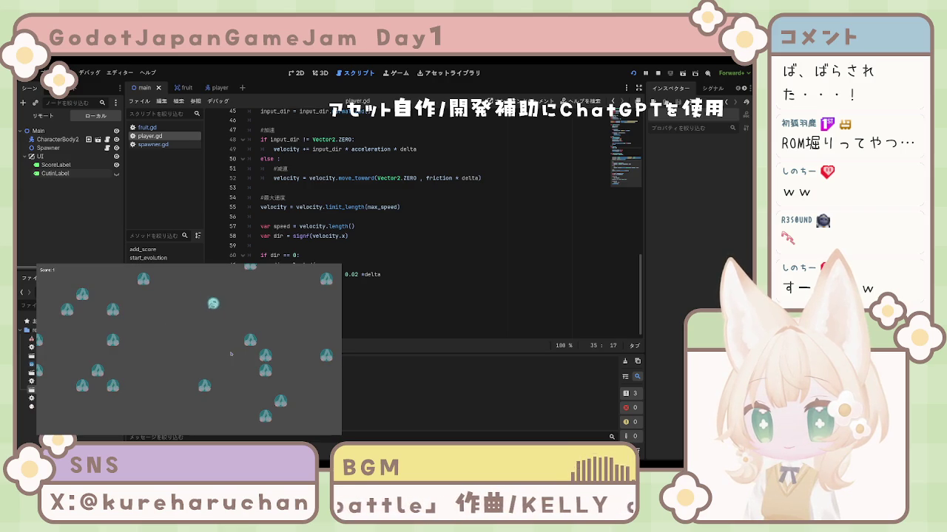
# Steer the player down, left and up-right to eat the nearby fruit.
pyautogui.press('Down')
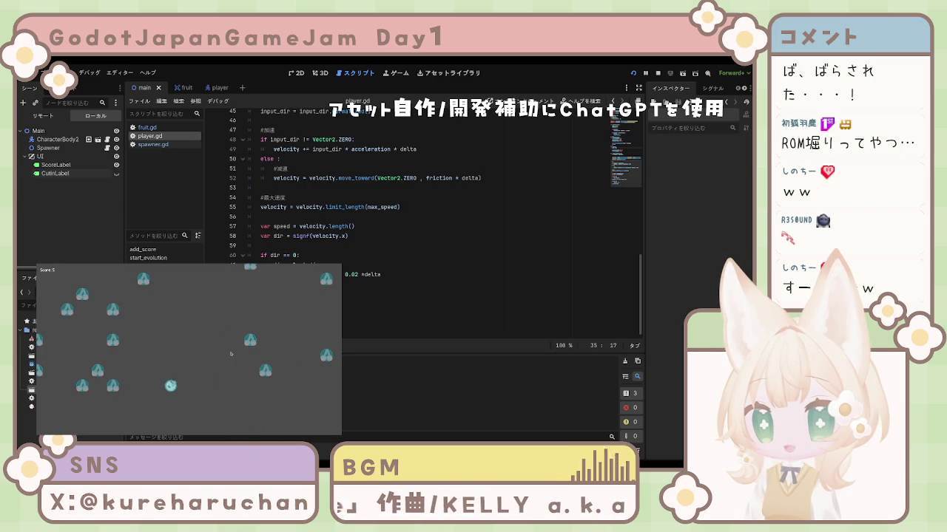
pyautogui.press('Left')
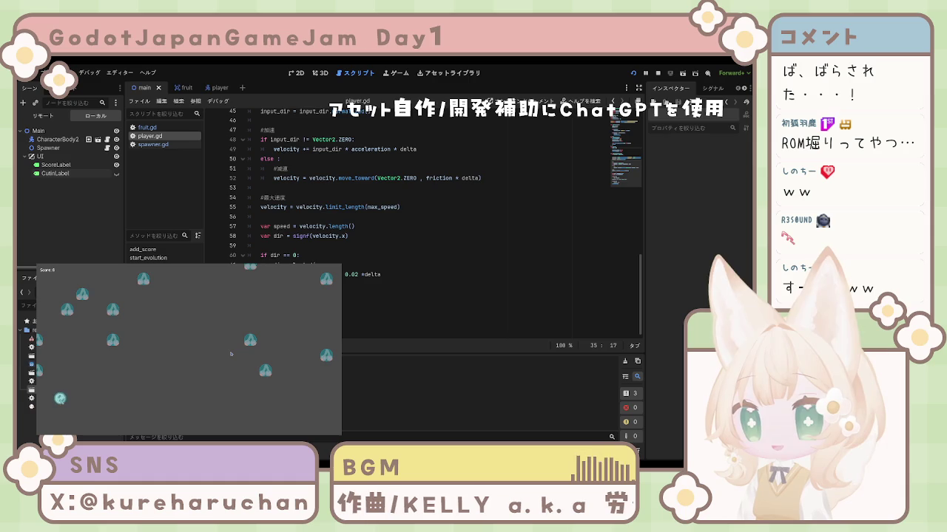
pyautogui.press('Up')
pyautogui.press('Right')
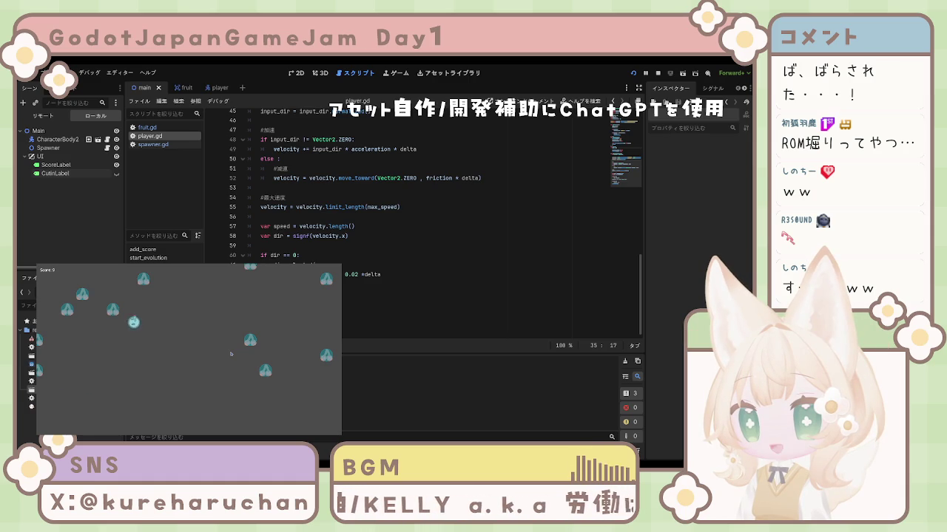
pyautogui.press('Left')
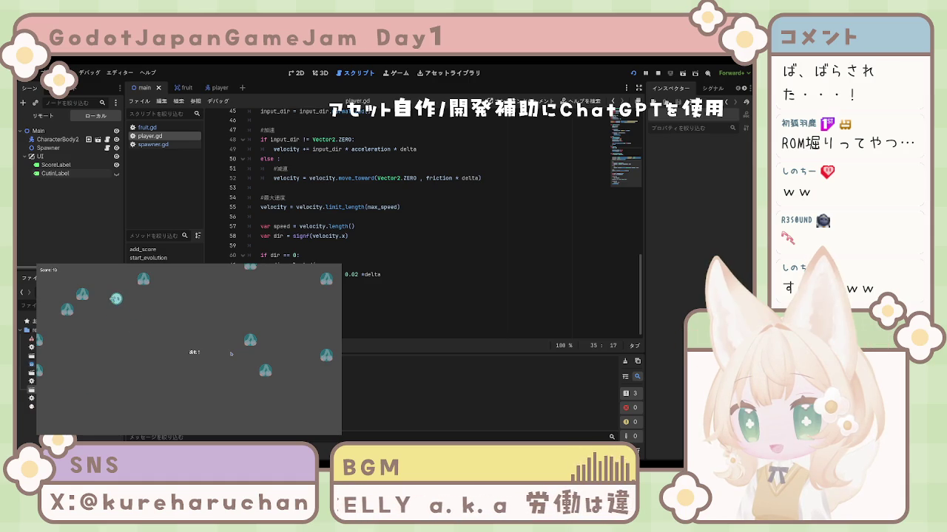
pyautogui.press('Down')
pyautogui.press('Right')
pyautogui.press('Up')
pyautogui.press('Left')
pyautogui.press('Right')
pyautogui.press('Right')
# Keep collecting fruit until the score reaches 13, then stop the game.
pyautogui.press('Left')
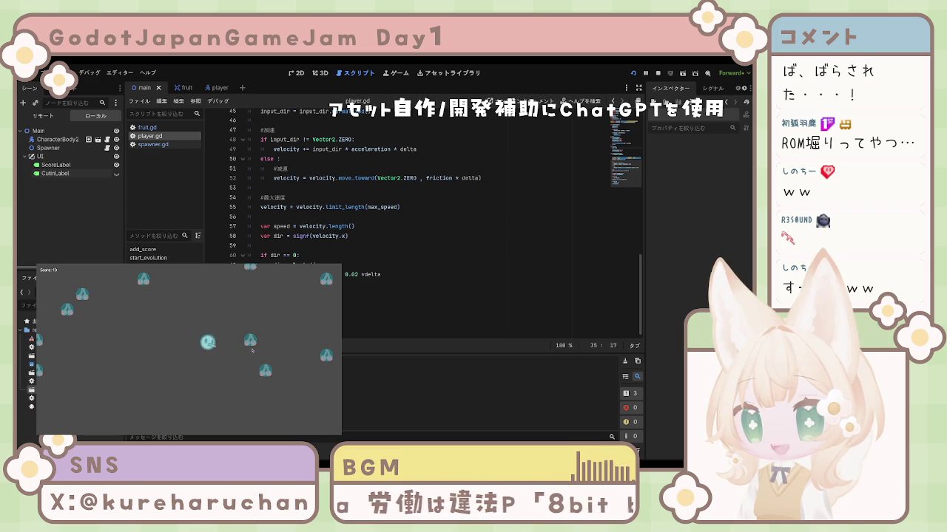
pyautogui.press('Right')
pyautogui.press('Down')
pyautogui.press('Right')
pyautogui.press('Up')
pyautogui.press('Left')
pyautogui.press('Up')
pyautogui.press('Down')
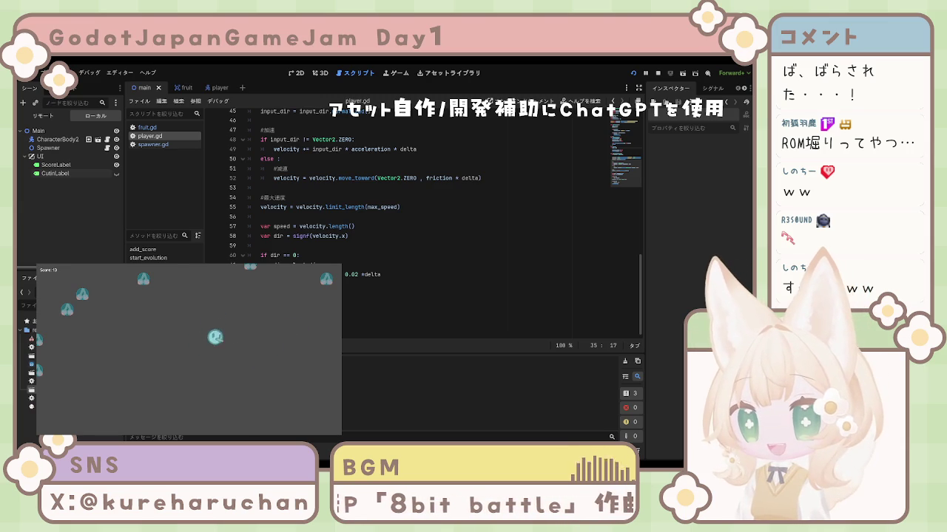
pyautogui.press('F8')
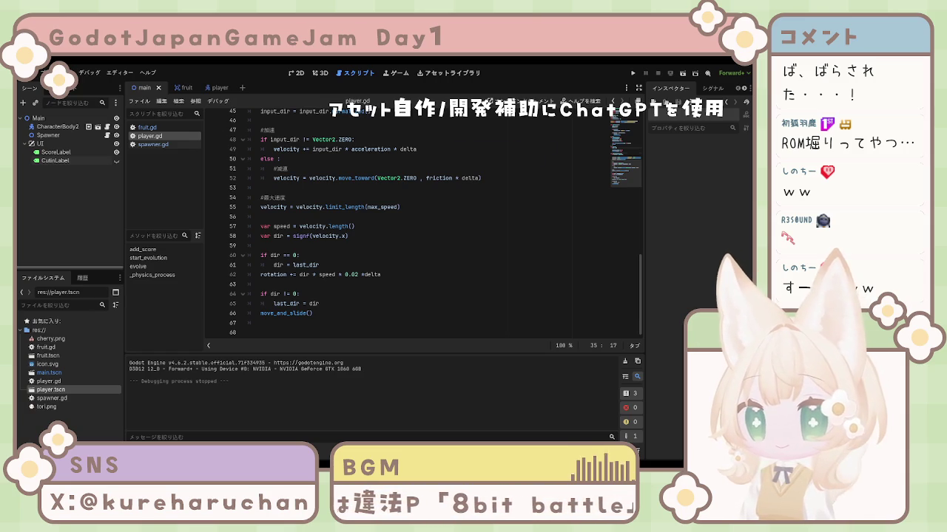
# Switch to the fruit scene, check add_score in player.gd, then open fruit.gd.
pyautogui.scroll(8, 422, 222)
pyautogui.scroll(6, 422, 222)
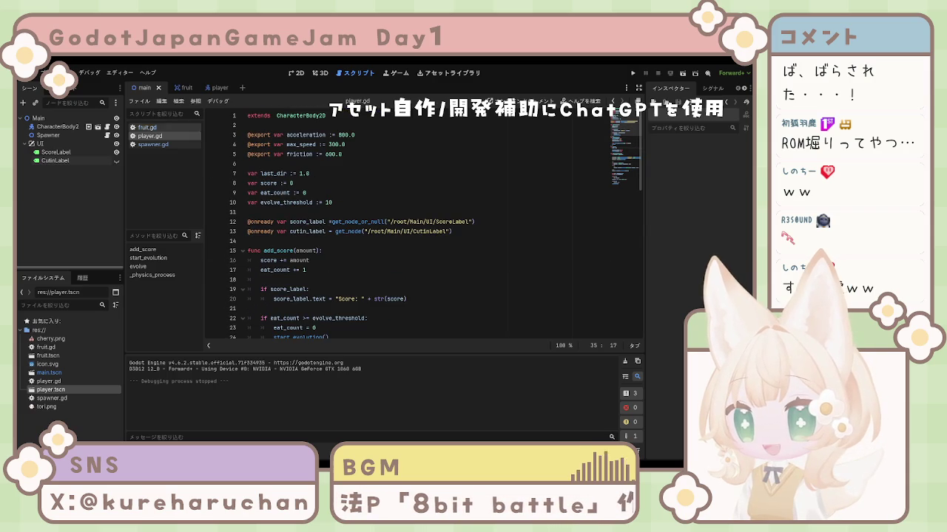
pyautogui.click(184, 87)
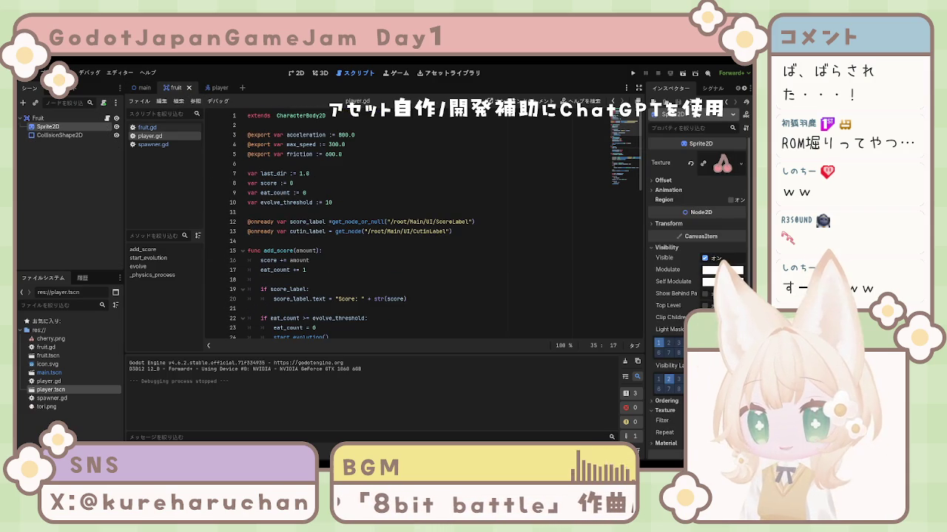
pyautogui.click(293, 251)
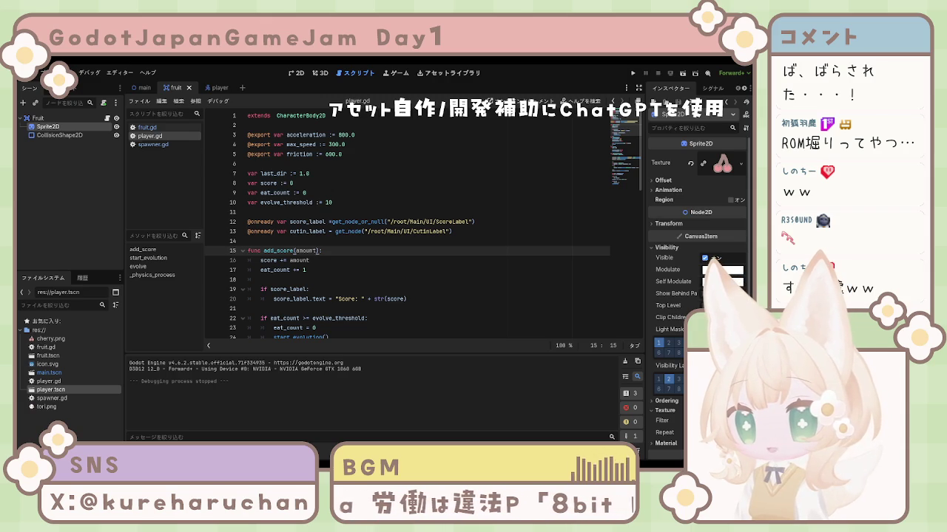
pyautogui.click(147, 127)
pyautogui.click(294, 193)
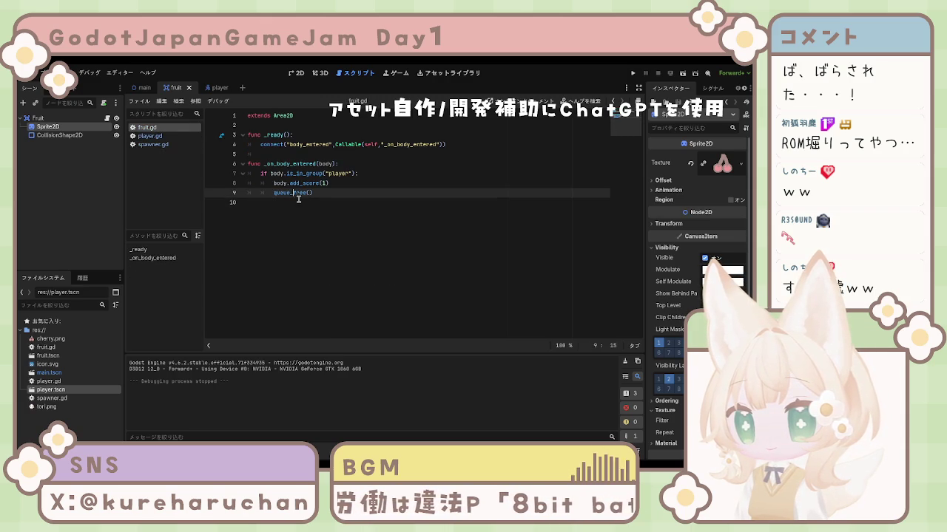
# Add 'var evolution_stage := 0' after evolve_threshold in player.gd, save, and return to fruit.gd.
pyautogui.click(313, 207)
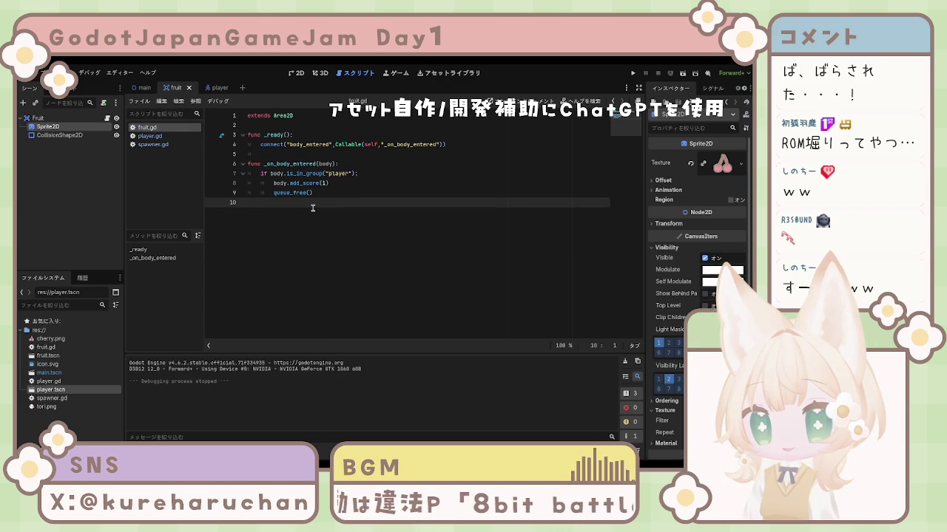
pyautogui.click(149, 136)
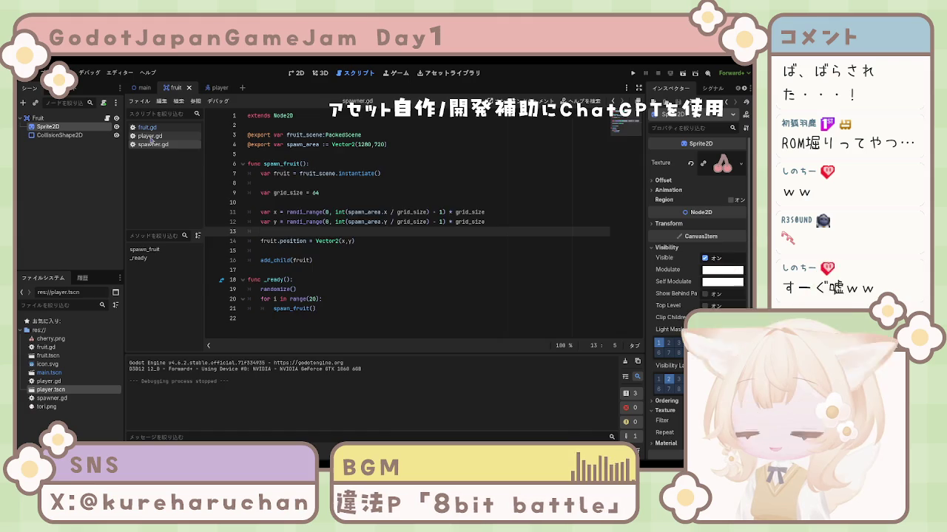
pyautogui.click(367, 203)
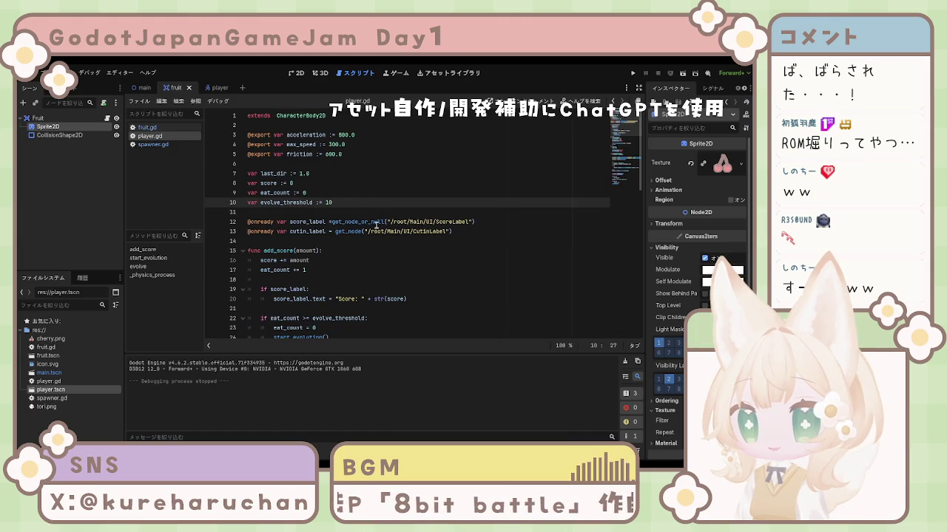
pyautogui.press('Return')
pyautogui.write('var evo')
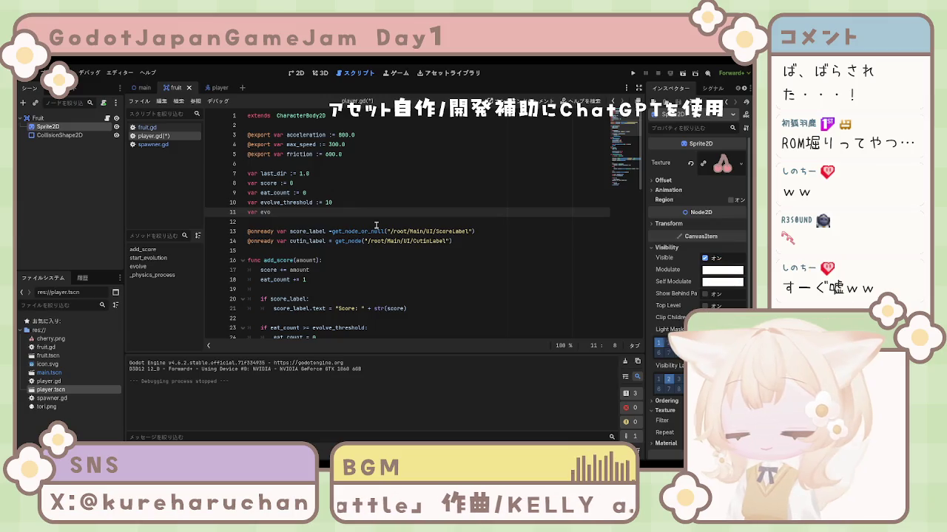
pyautogui.write('lution')
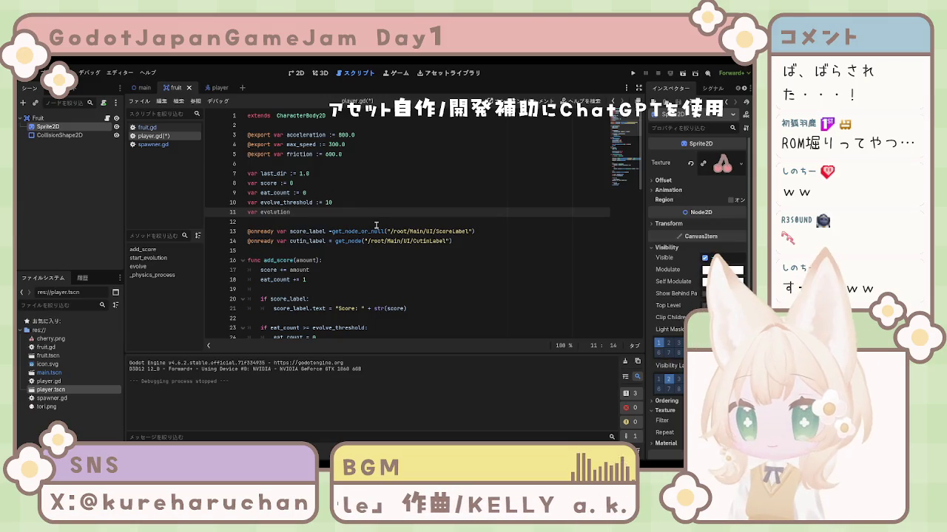
pyautogui.write('_stage ')
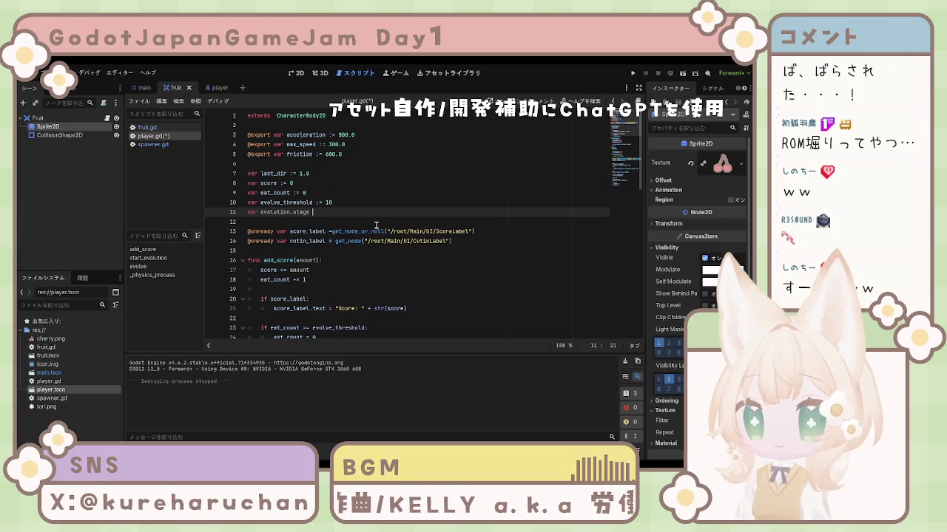
pyautogui.write(':=')
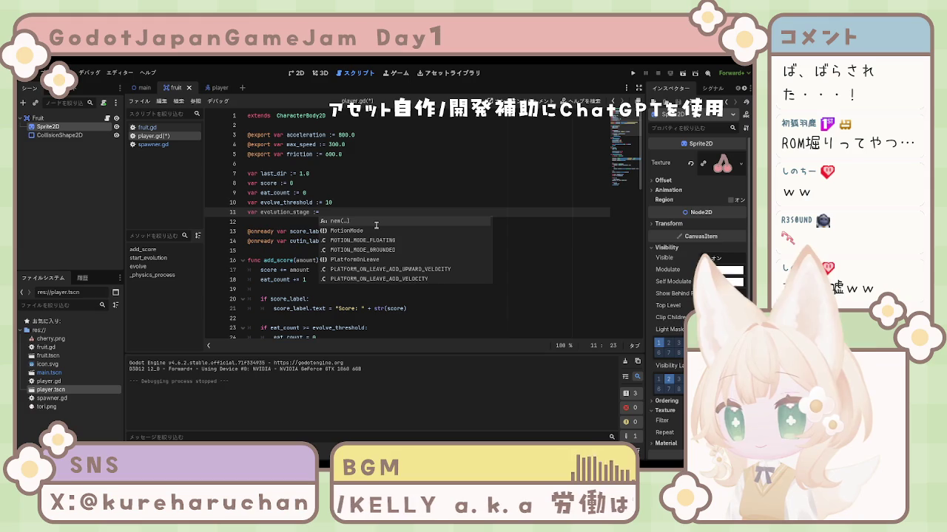
pyautogui.write(' 0')
pyautogui.hotkey('ctrl', 's')
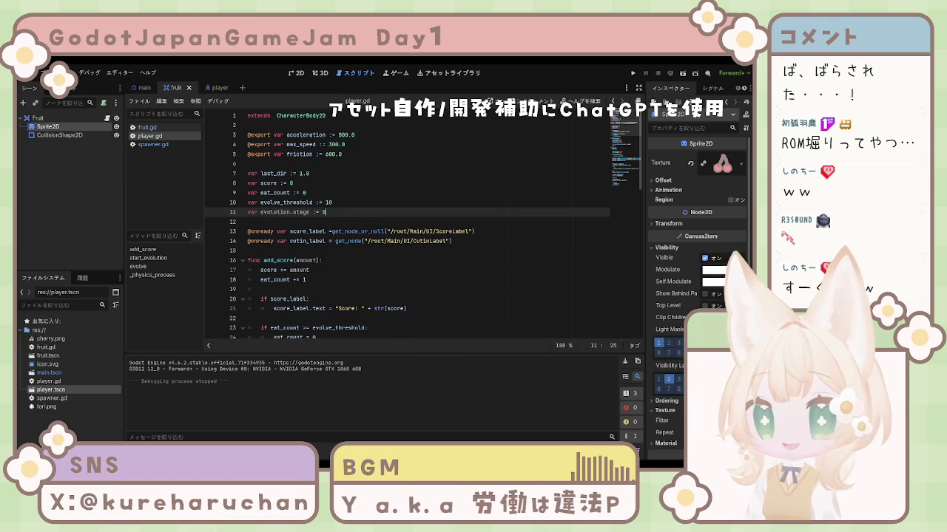
pyautogui.click(147, 127)
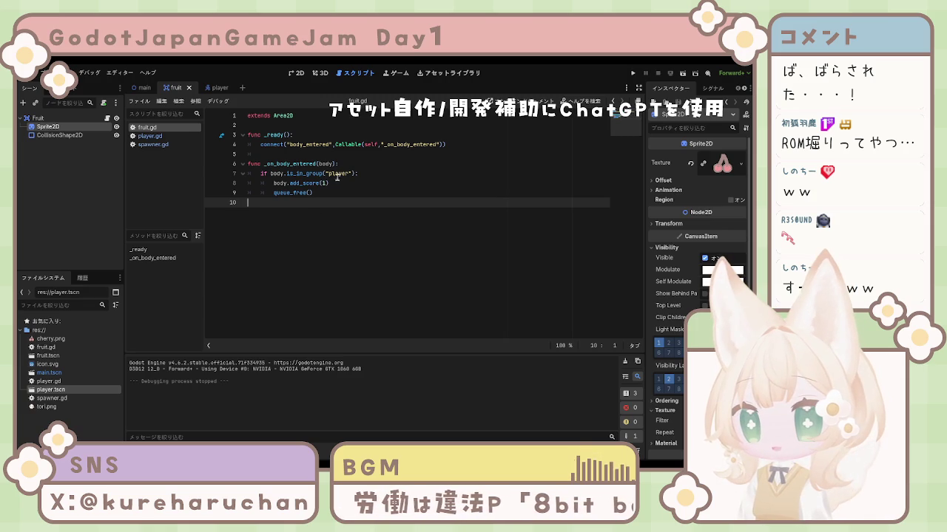
pyautogui.click(313, 125)
pyautogui.press('Return')
pyautogui.press('Return')
pyautogui.press('Up')
pyautogui.write('@export var fruit_type := 0  # 0:さくらんぼ 1:ぶどう 2:みかん')
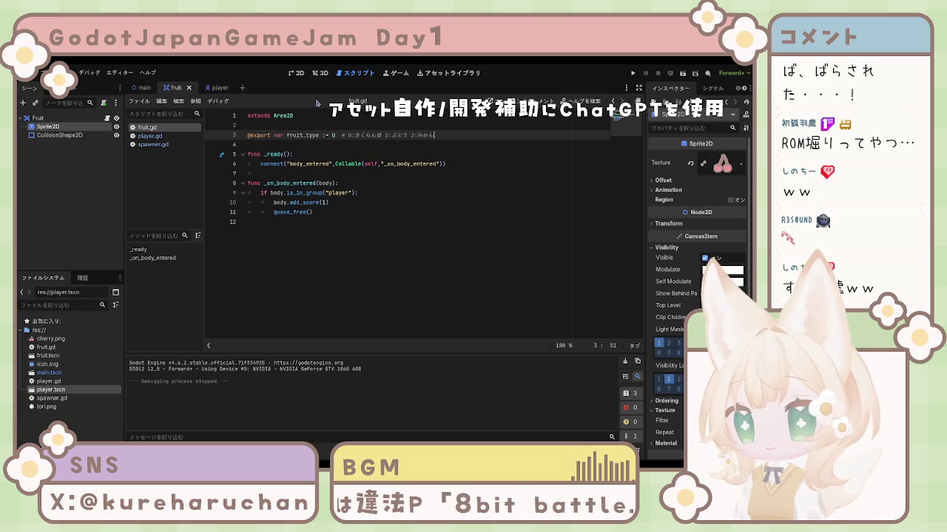
pyautogui.click(467, 145)
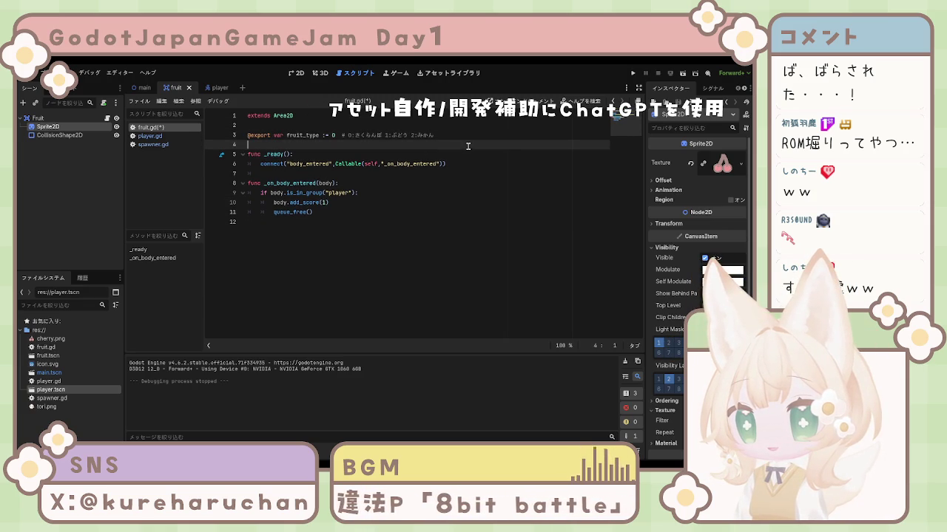
pyautogui.click(352, 136)
pyautogui.hotkey('ctrl', 's')
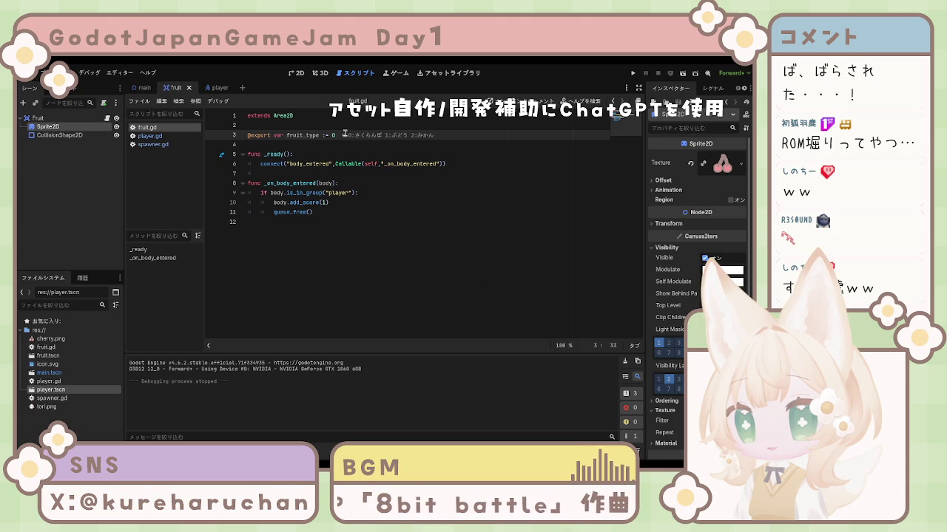
pyautogui.moveTo(339, 135); pyautogui.dragTo(435, 135)
pyautogui.press('BackSpace')
pyautogui.click(431, 146)
pyautogui.click(366, 130)
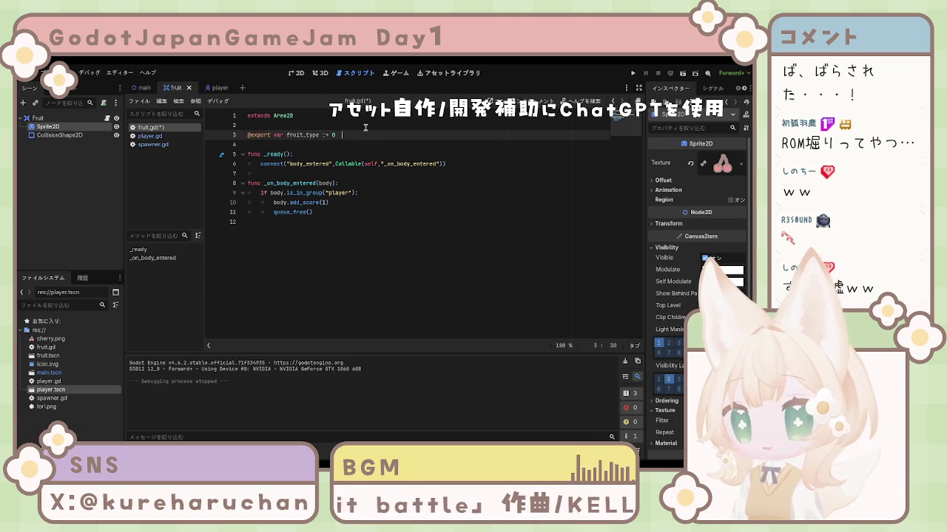
pyautogui.press('BackSpace')
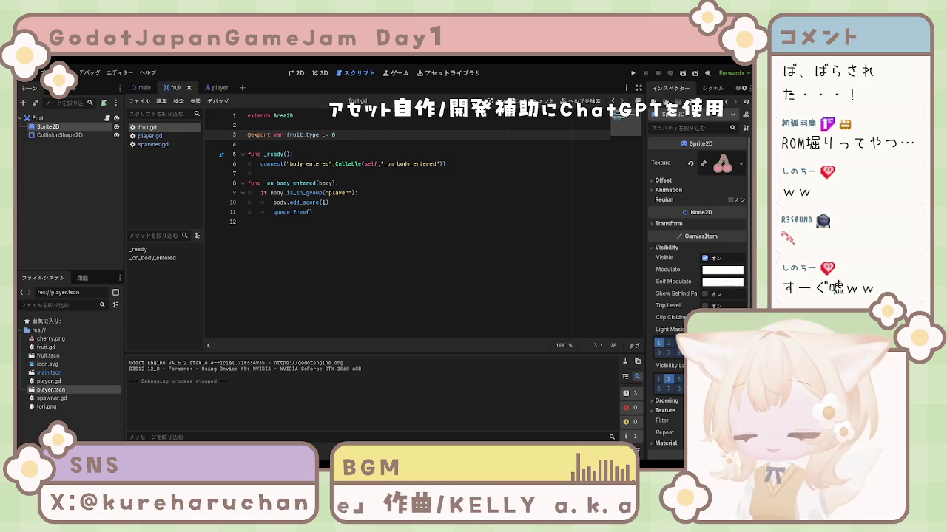
pyautogui.click(318, 125)
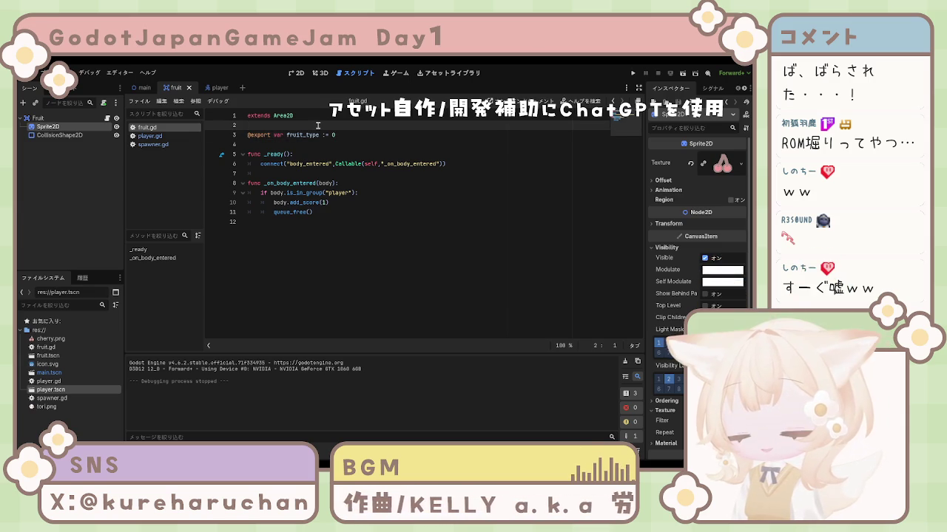
pyautogui.press('Return')
pyautogui.write('# 0:さくらんぼ 1:ぶどう 2:みかん')
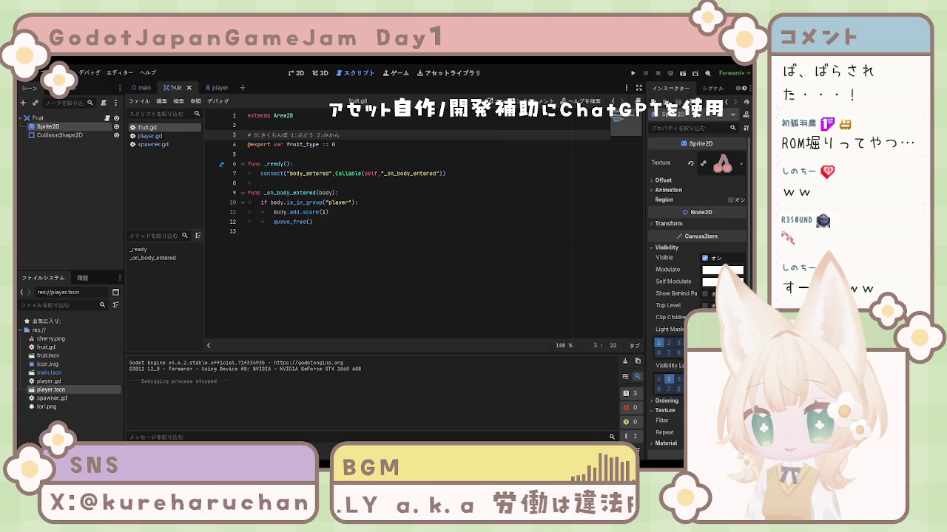
pyautogui.click(309, 233)
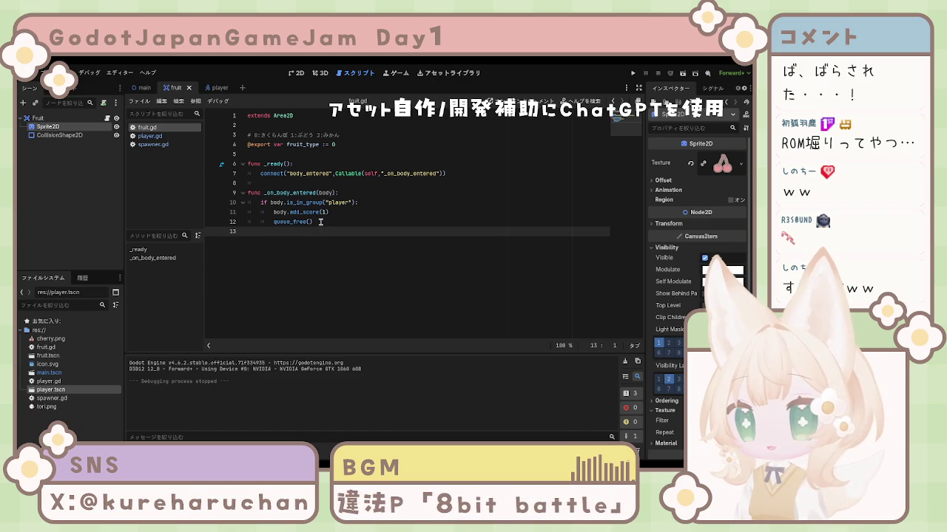
pyautogui.click(340, 213)
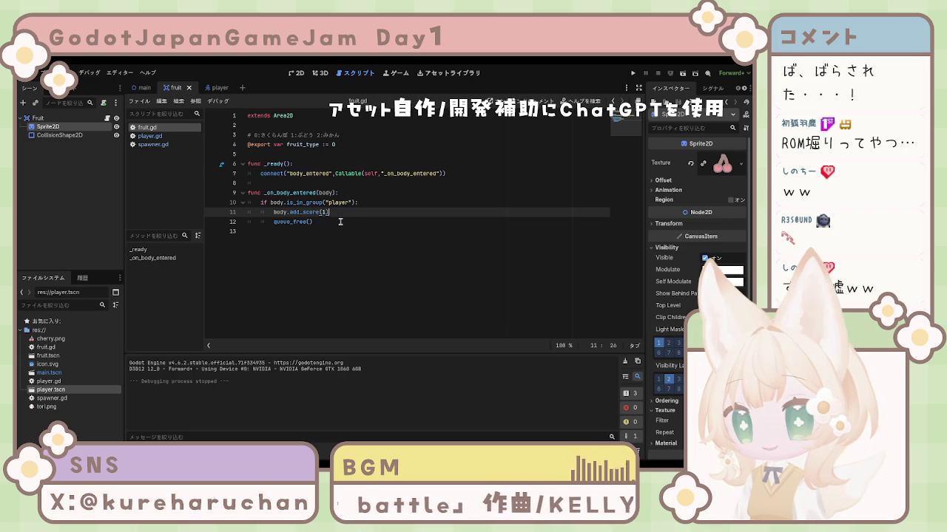
pyautogui.click(340, 220)
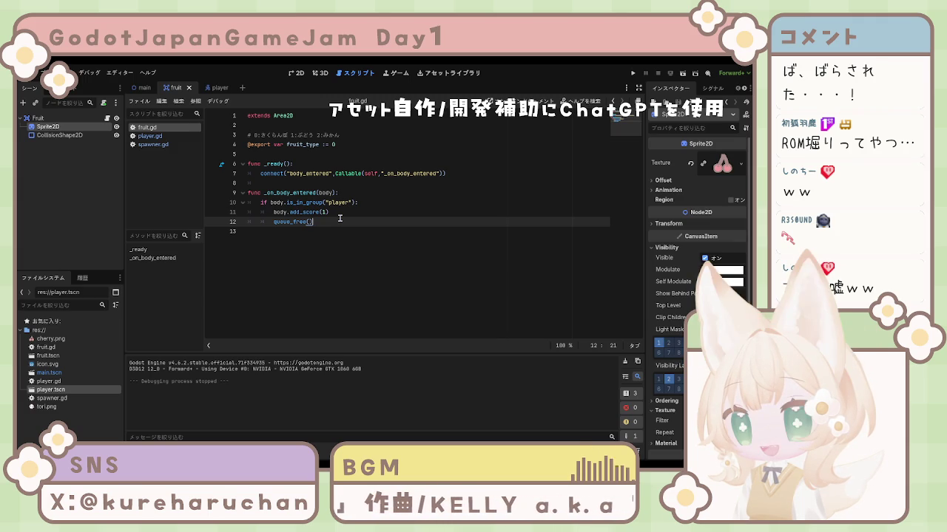
# Add body.eat_fruit(fruit_type) after body.add_score(1) in fruit.gd and save it.
pyautogui.click(341, 212)
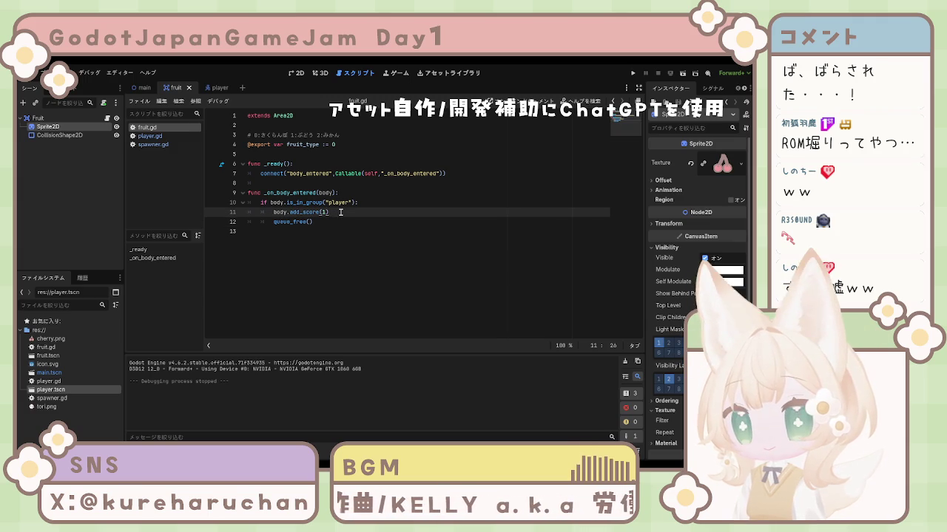
pyautogui.press('Return')
pyautogui.write('bo')
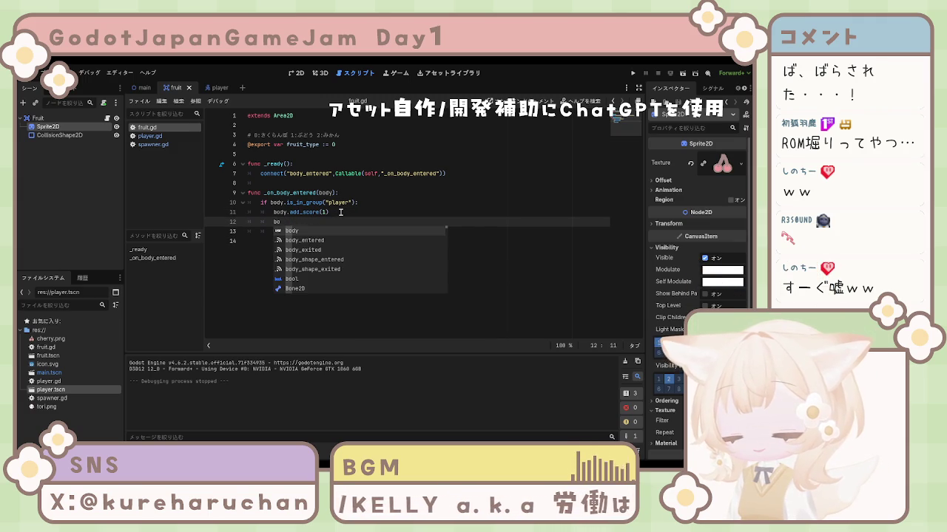
pyautogui.write('dy')
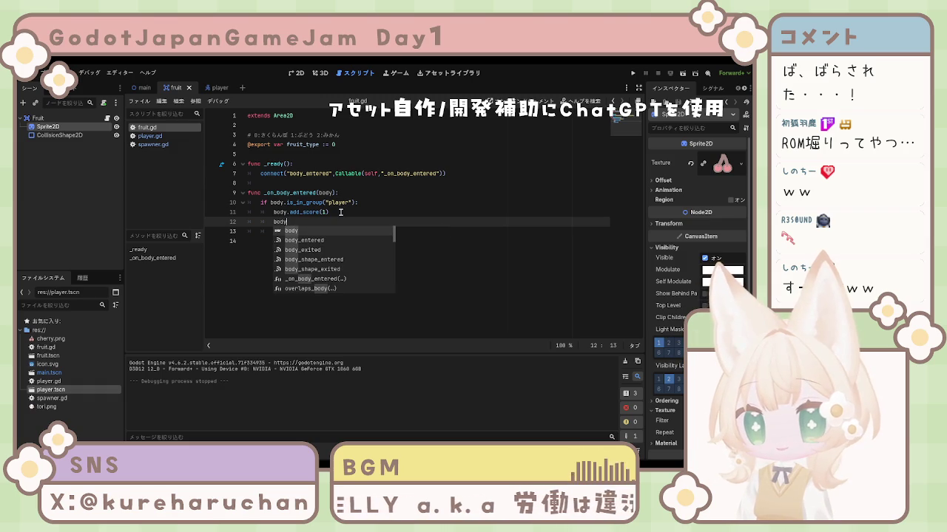
pyautogui.write('.eat')
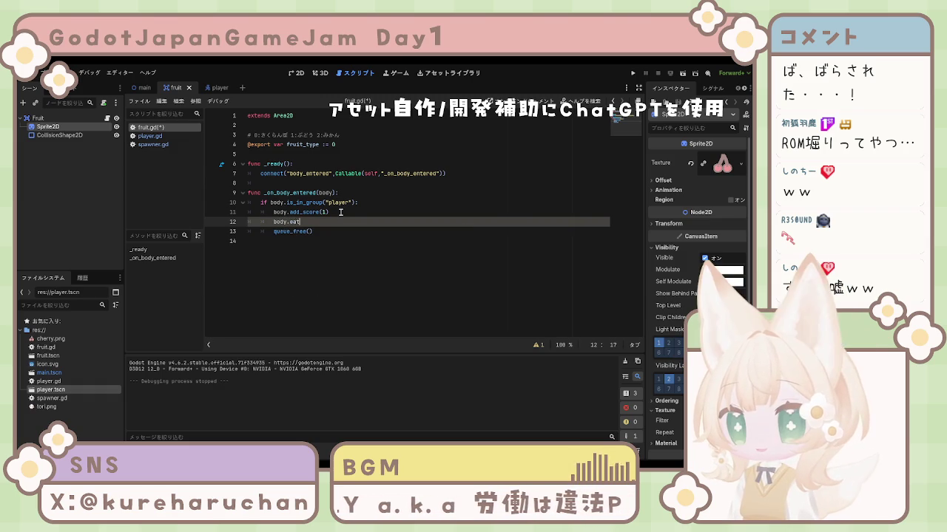
pyautogui.write('_fruit')
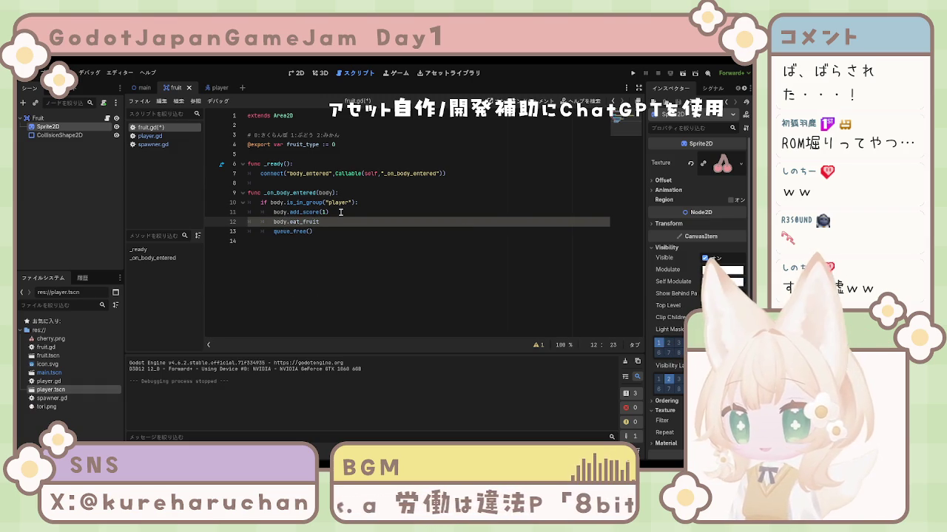
pyautogui.write('(f')
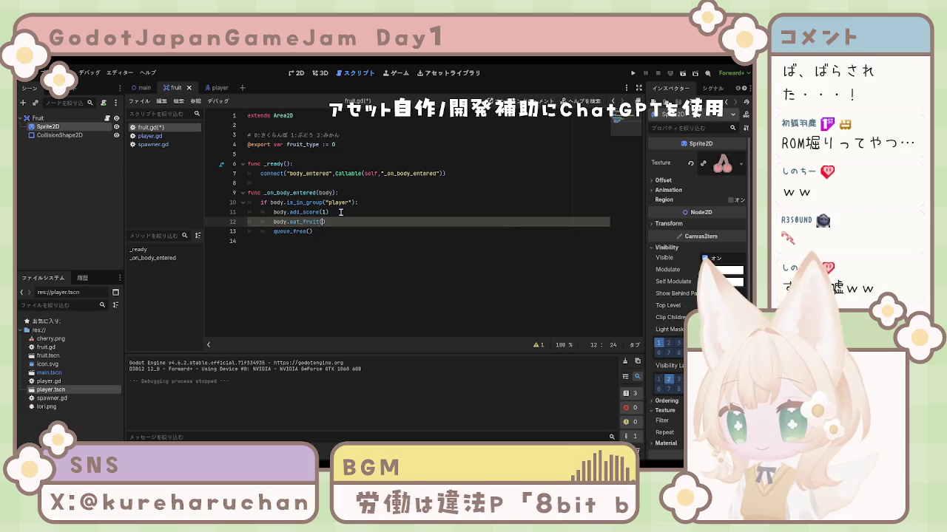
pyautogui.write('l')
pyautogui.press('BackSpace')
pyautogui.write('ruit')
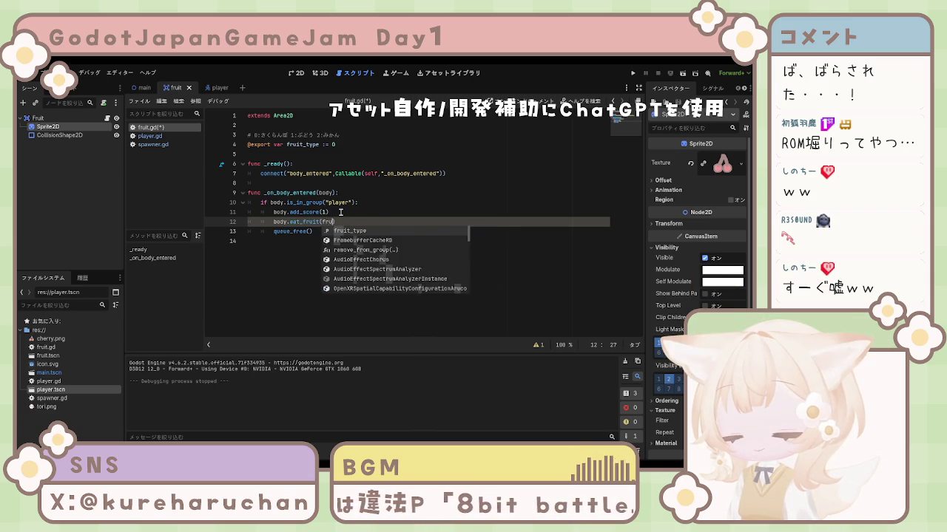
pyautogui.press('Return')
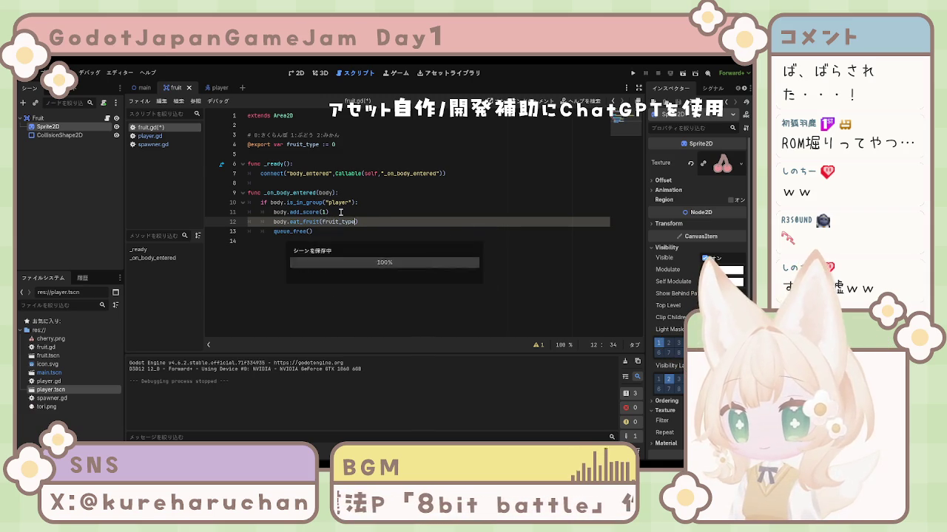
pyautogui.hotkey('ctrl', 's')
pyautogui.click(338, 228)
pyautogui.click(360, 256)
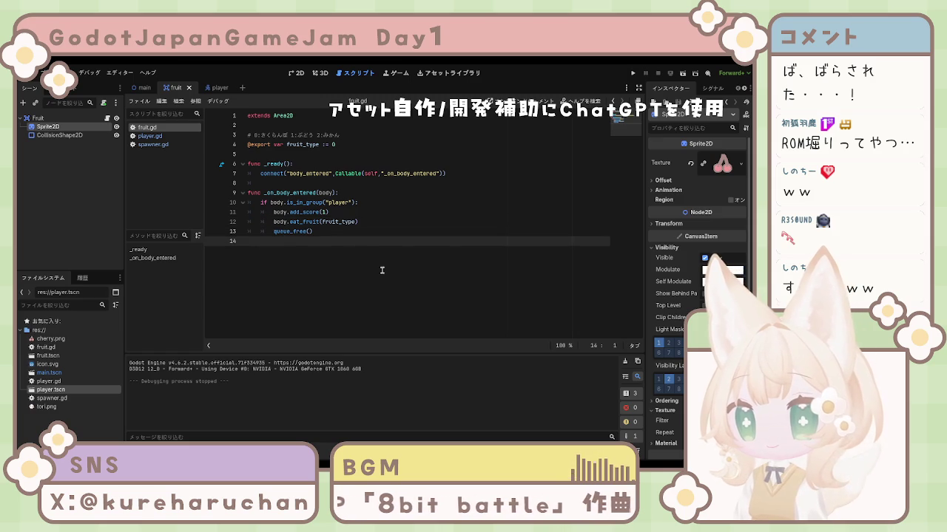
# Switch to player.gd and scroll down to the end of the evolve() function.
pyautogui.moveTo(332, 235); pyautogui.dragTo(237, 92)
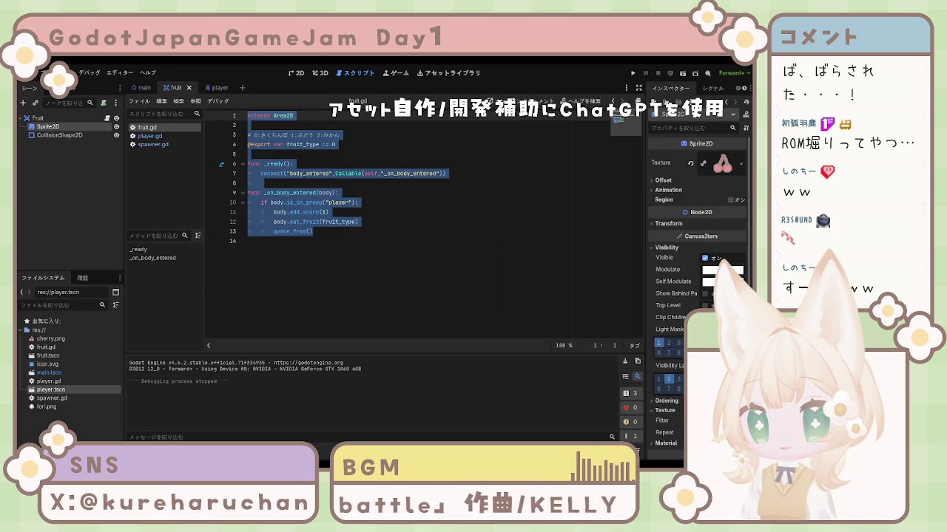
pyautogui.click(149, 136)
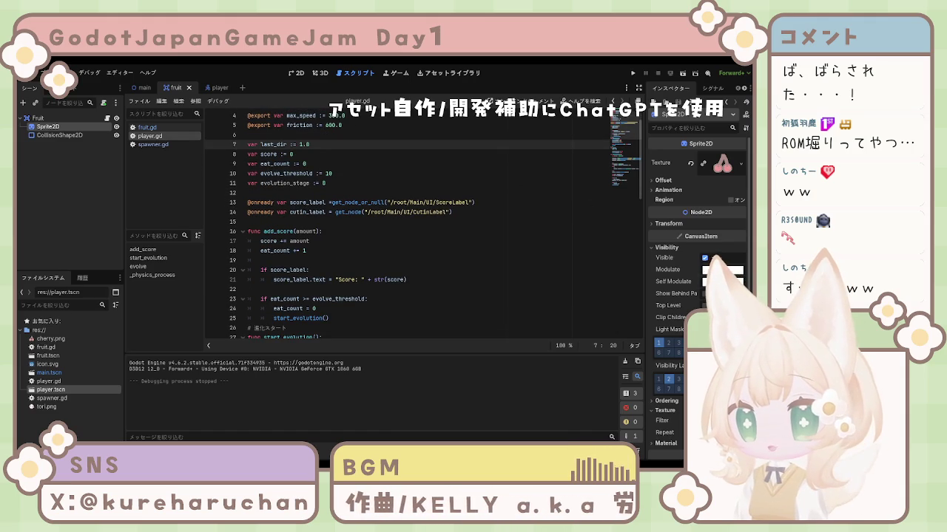
pyautogui.scroll(-1, 422, 226)
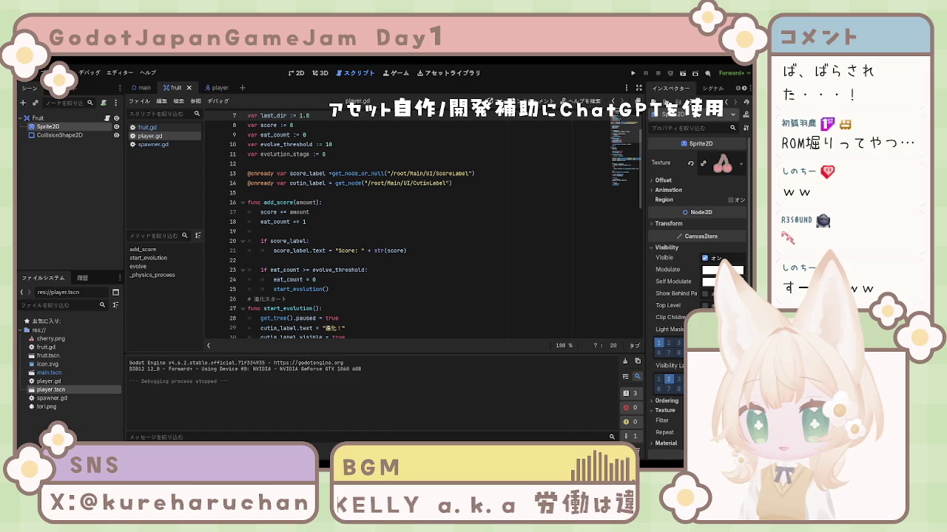
pyautogui.scroll(-3, 421, 226)
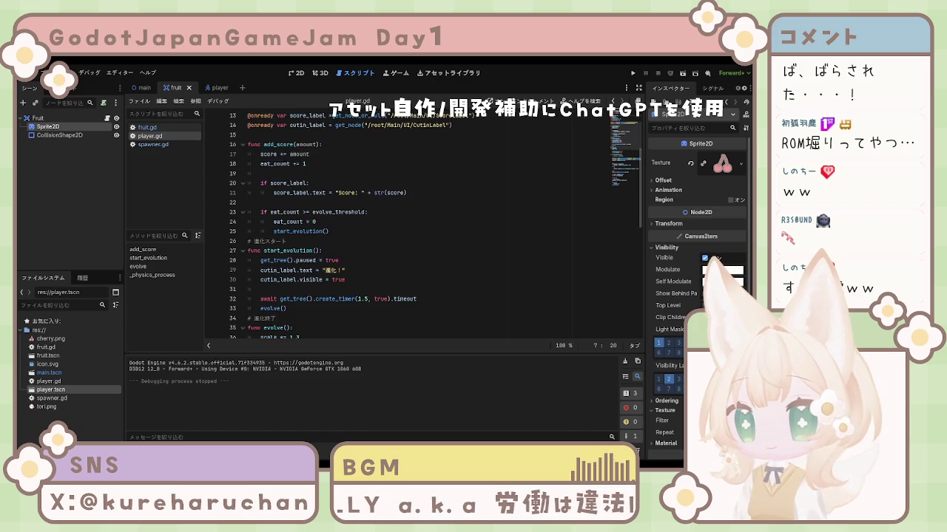
pyautogui.scroll(-3, 421, 226)
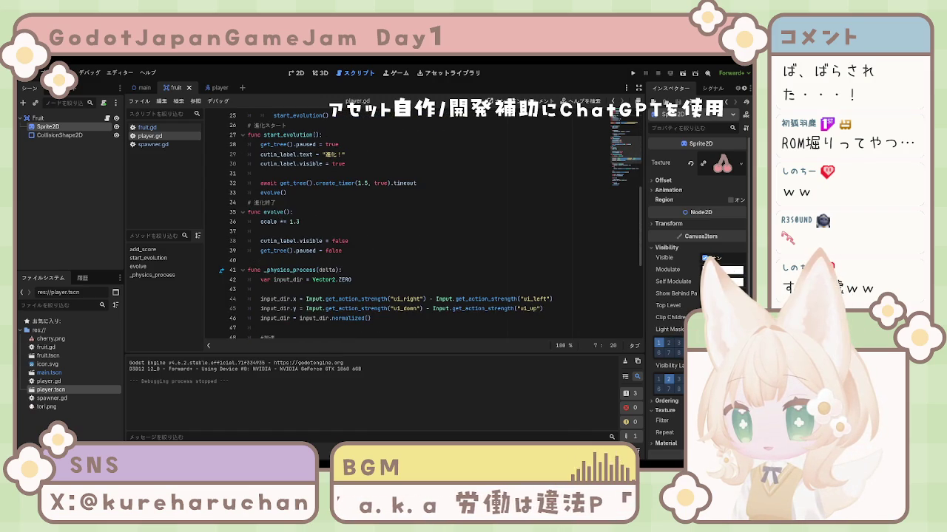
pyautogui.click(376, 251)
# Declare func eat_fruit(type): below evolve() with 'score += 1' as its first line.
pyautogui.press('Return')
pyautogui.press('Return')
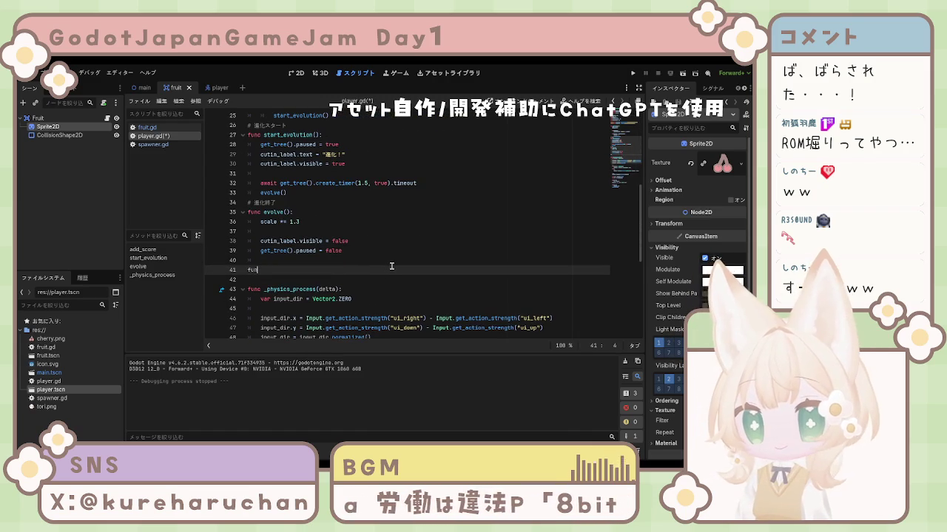
pyautogui.write('func ')
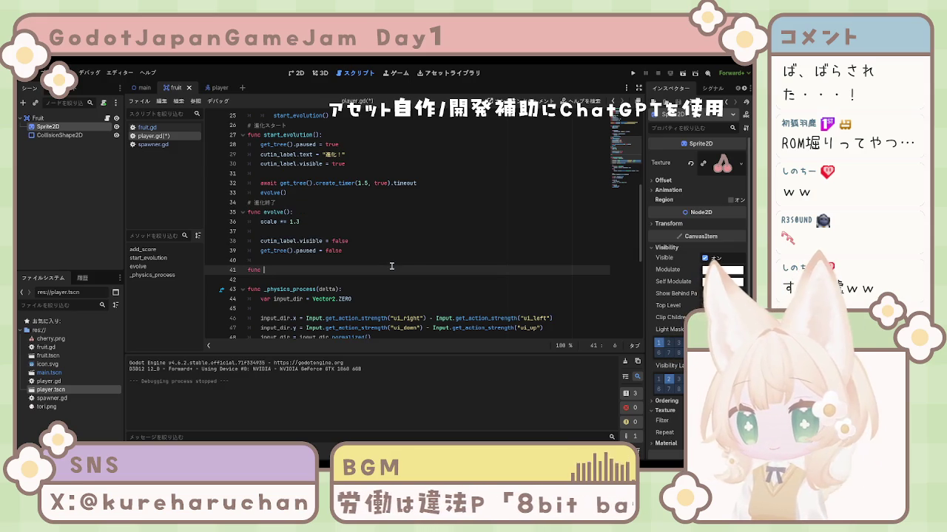
pyautogui.write('eat')
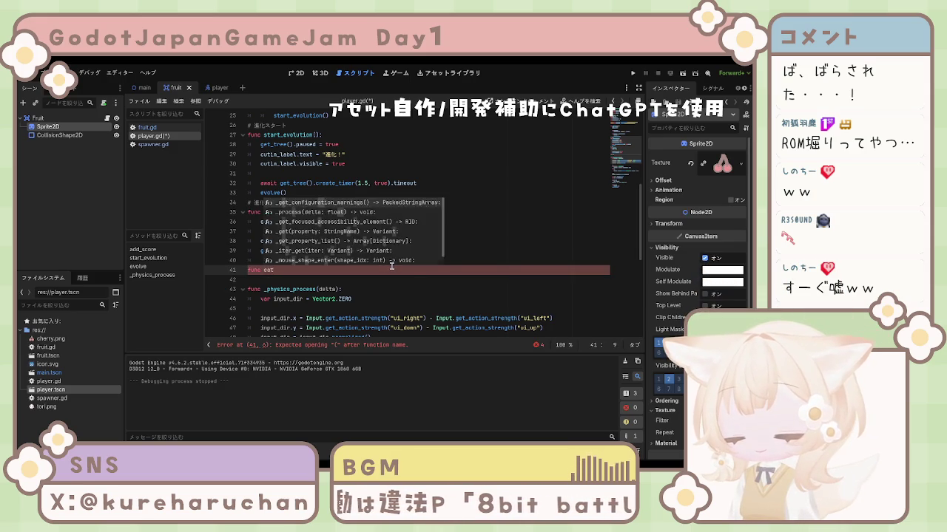
pyautogui.write('_fruit')
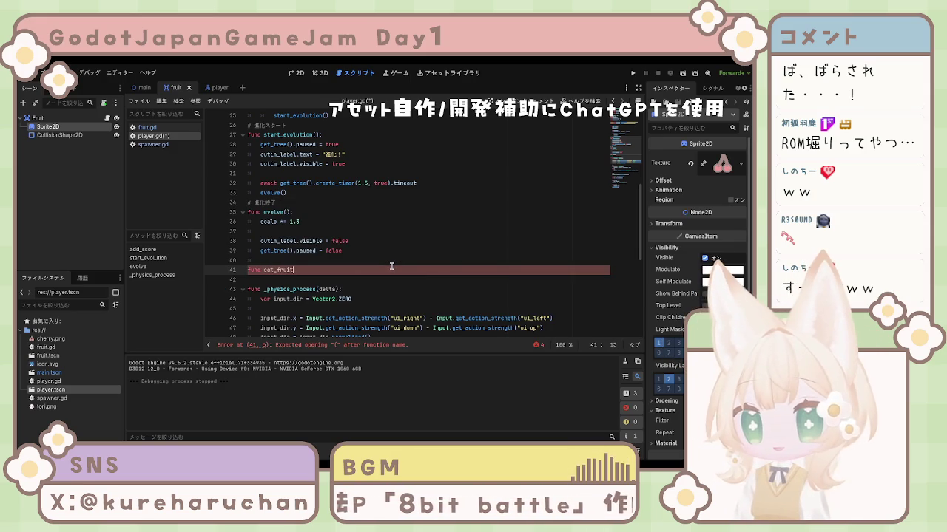
pyautogui.write('(typ')
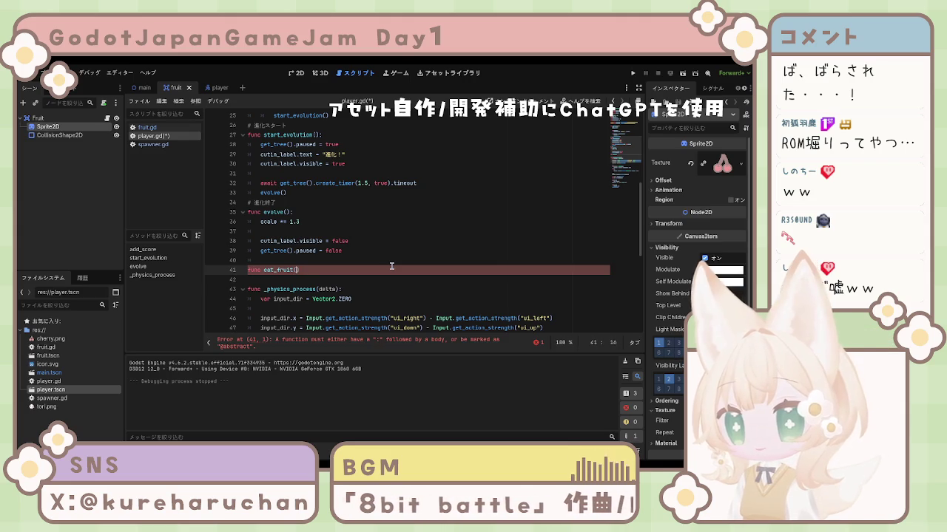
pyautogui.write('e)')
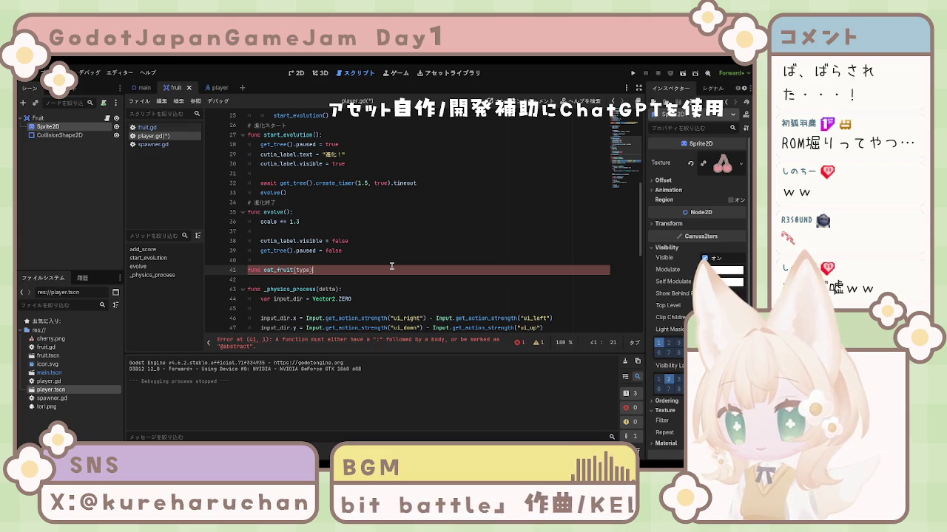
pyautogui.write(':')
pyautogui.press('Return')
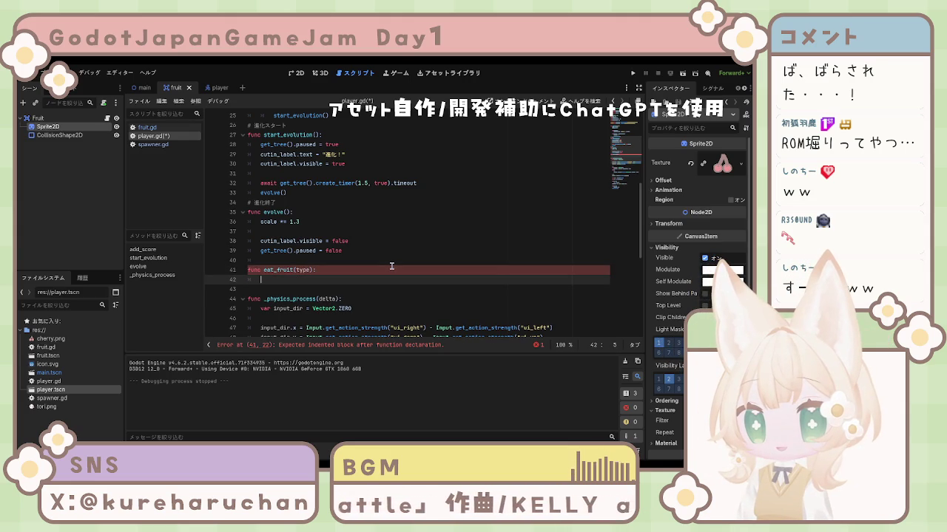
pyautogui.write('score')
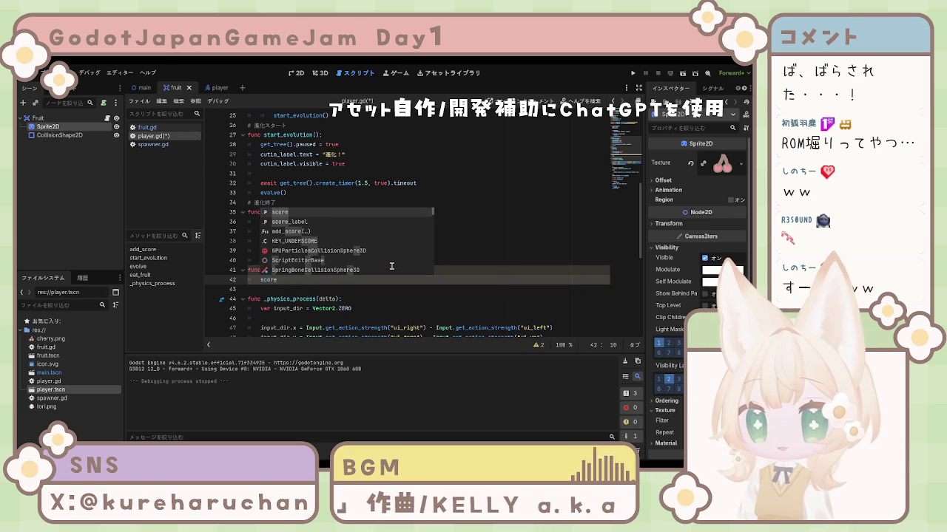
pyautogui.press('Escape')
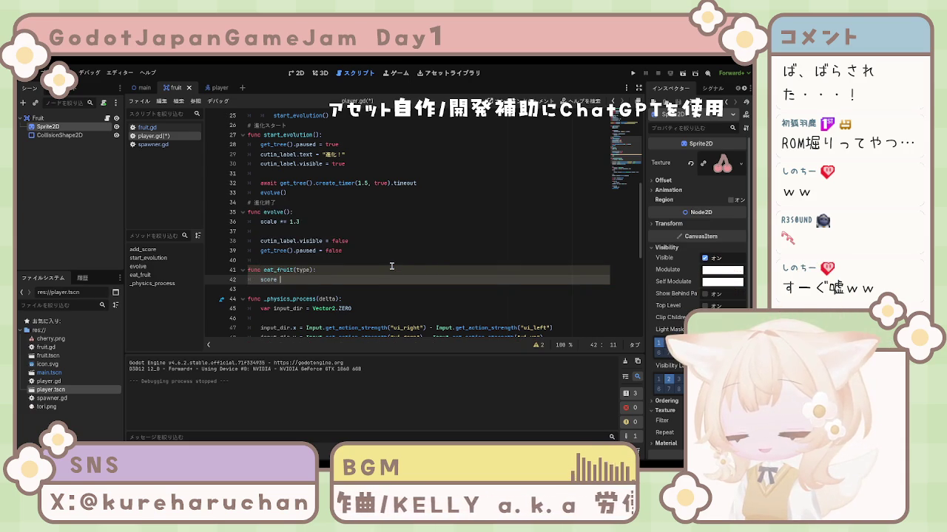
pyautogui.write('+= 1')
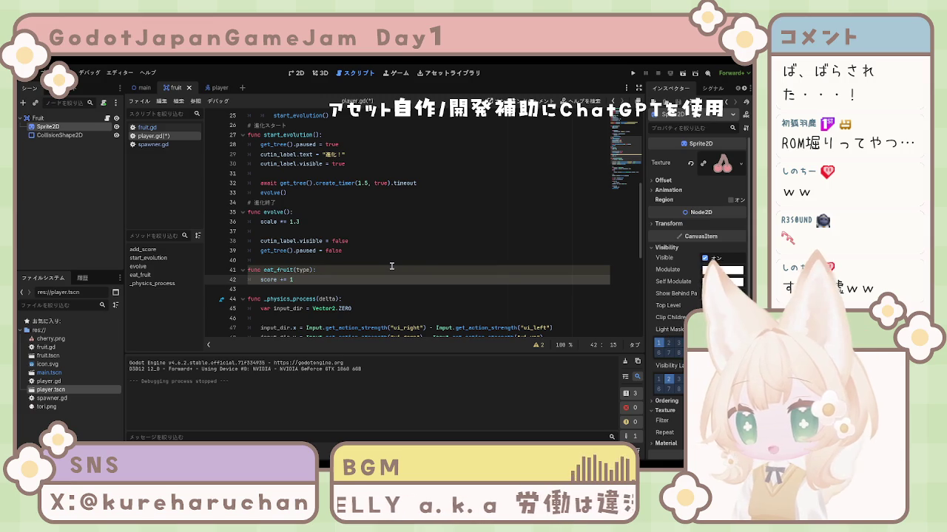
pyautogui.press('Return')
# Add 'score_label.text = "Score : " + str(score)' to eat_fruit.
pyautogui.write('score')
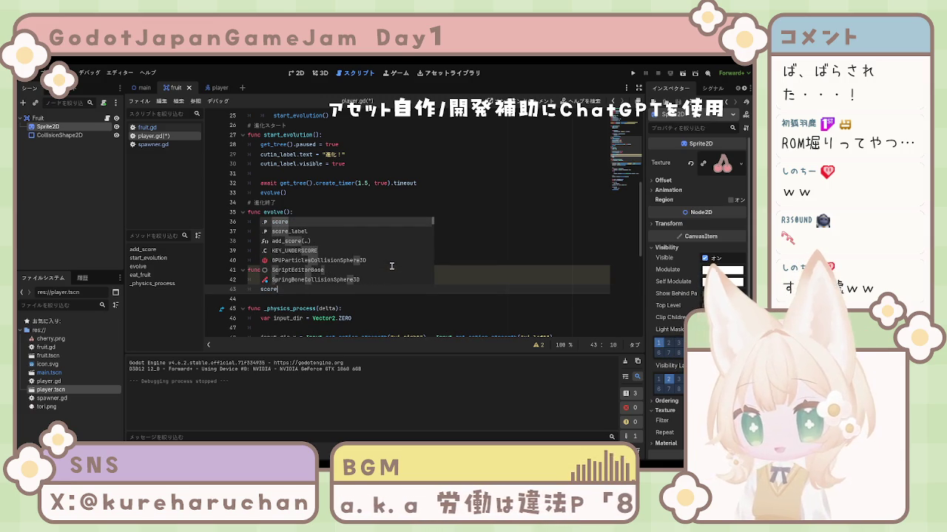
pyautogui.write('_label.')
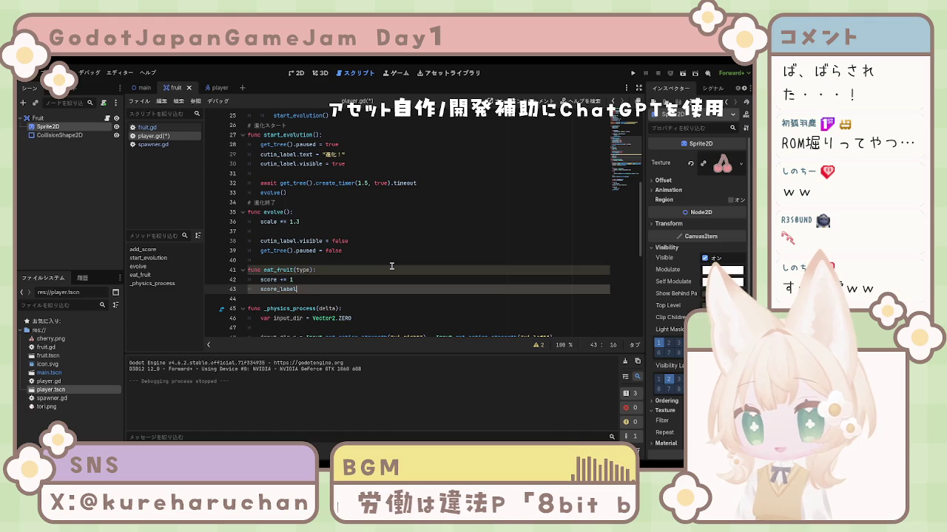
pyautogui.write('texet')
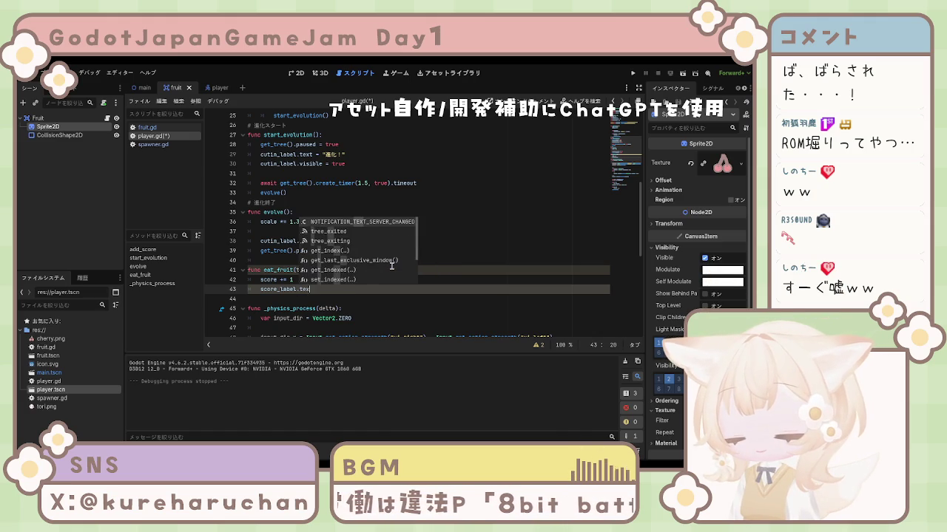
pyautogui.press('BackSpace')
pyautogui.press('BackSpace')
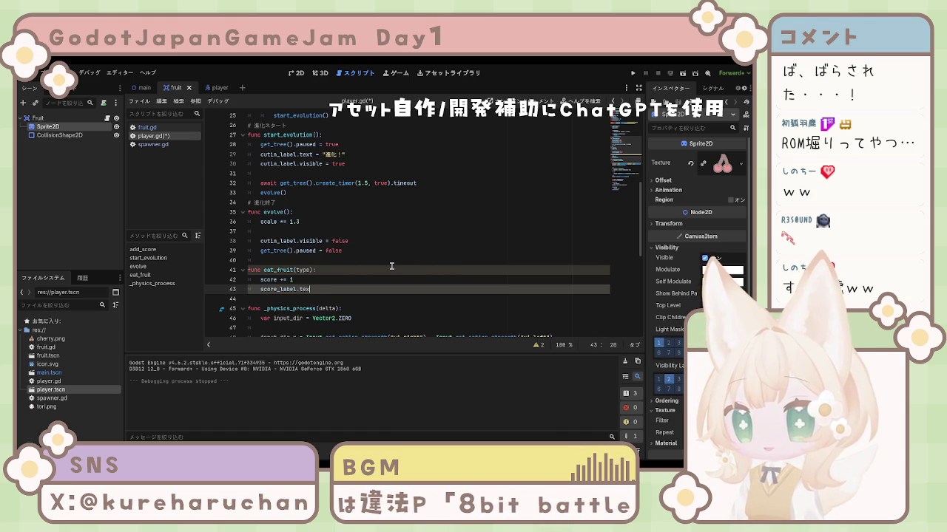
pyautogui.write('t')
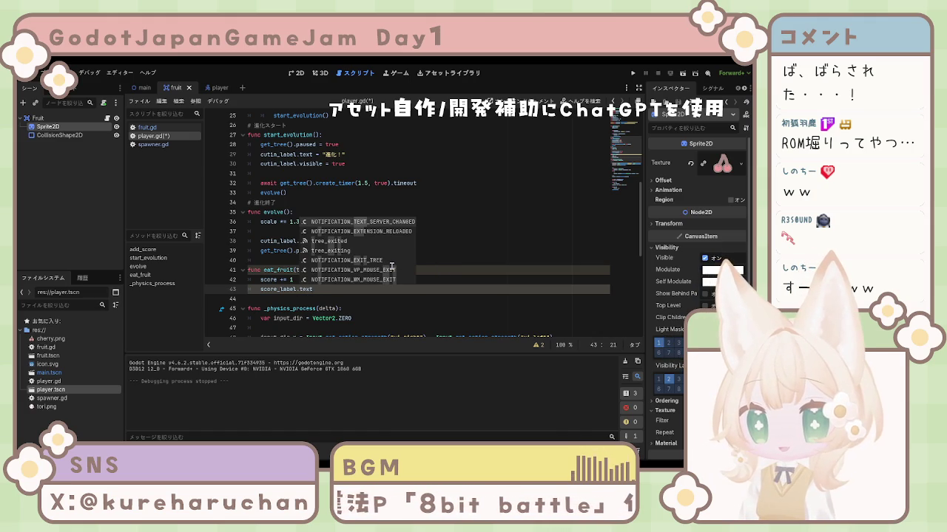
pyautogui.write(' = ')
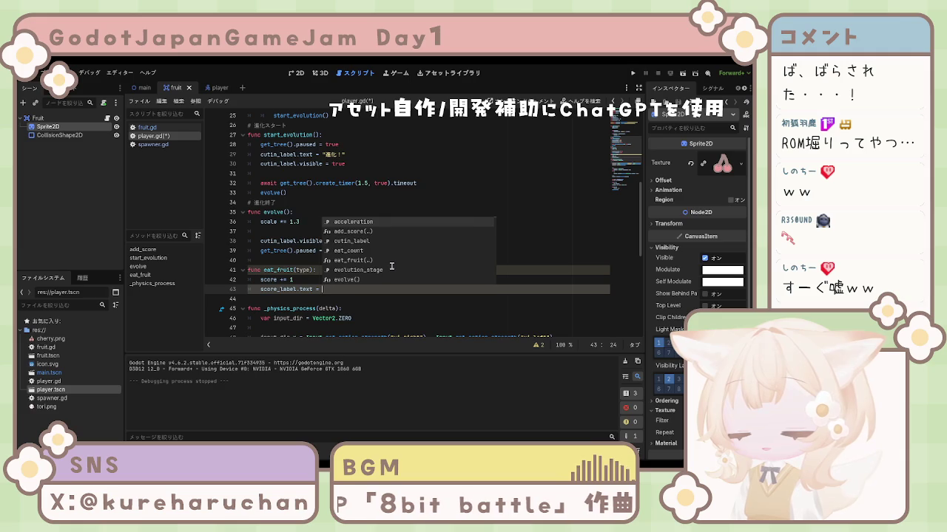
pyautogui.write('"')
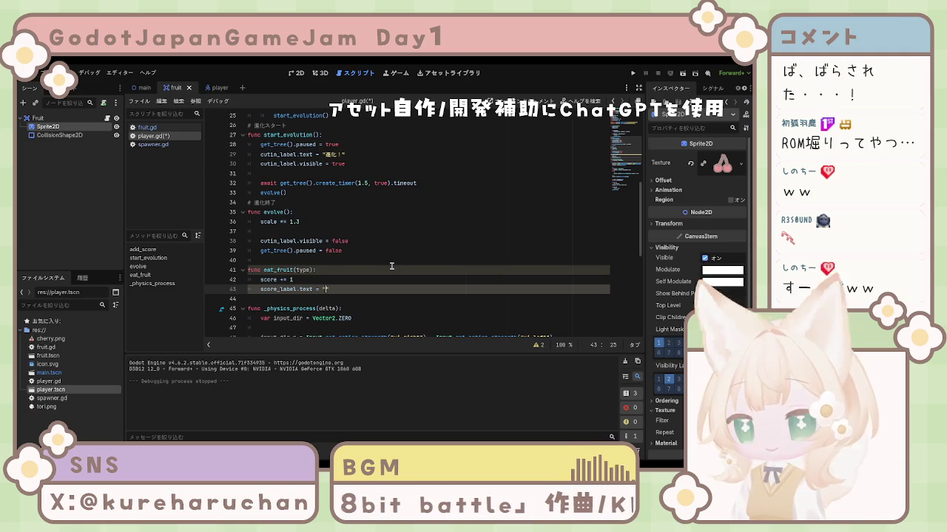
pyautogui.write('Score')
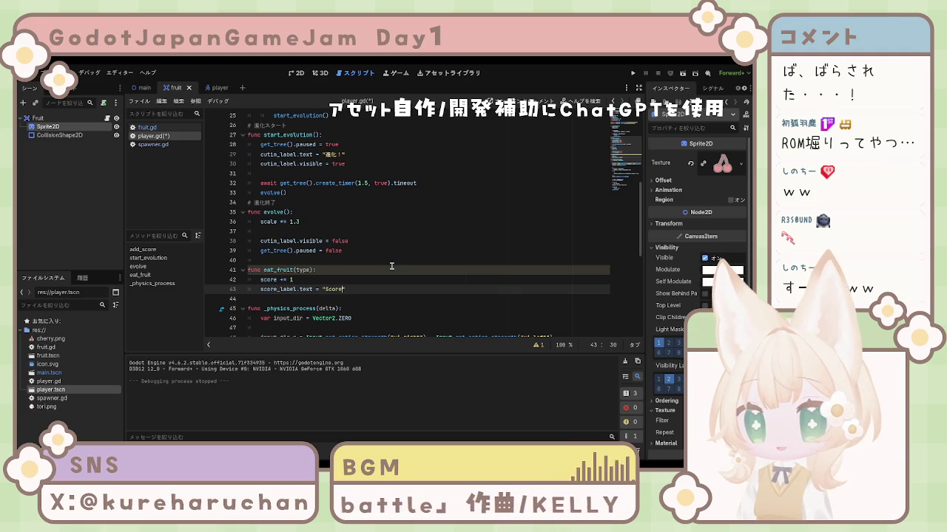
pyautogui.write(' : ')
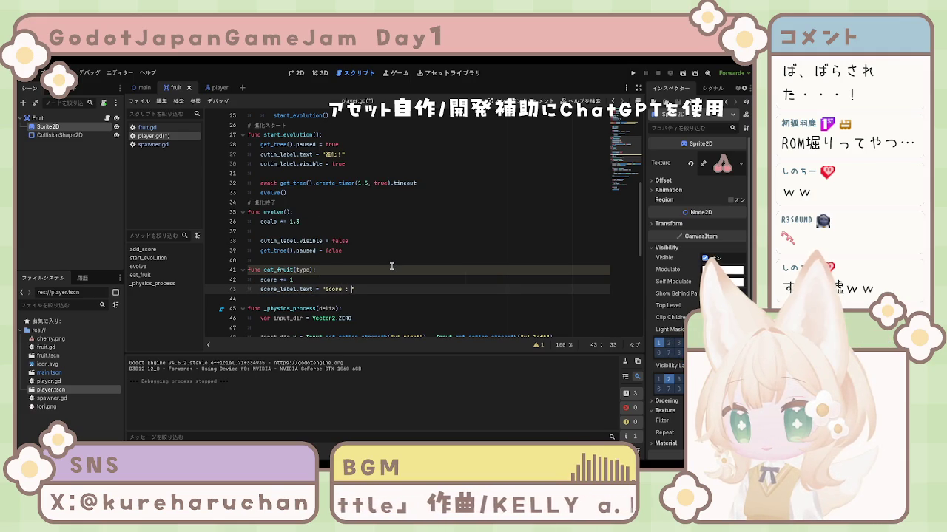
pyautogui.write('"+')
pyautogui.press('BackSpace')
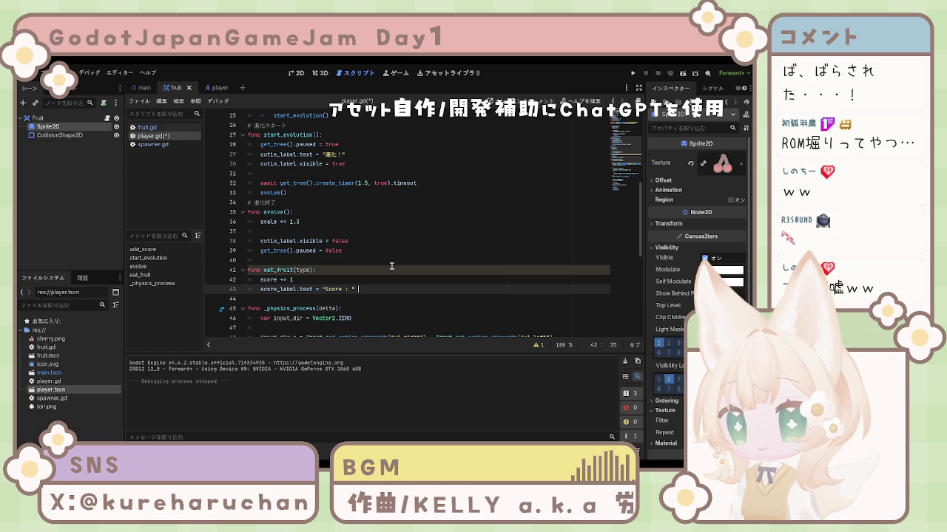
pyautogui.write('+ str')
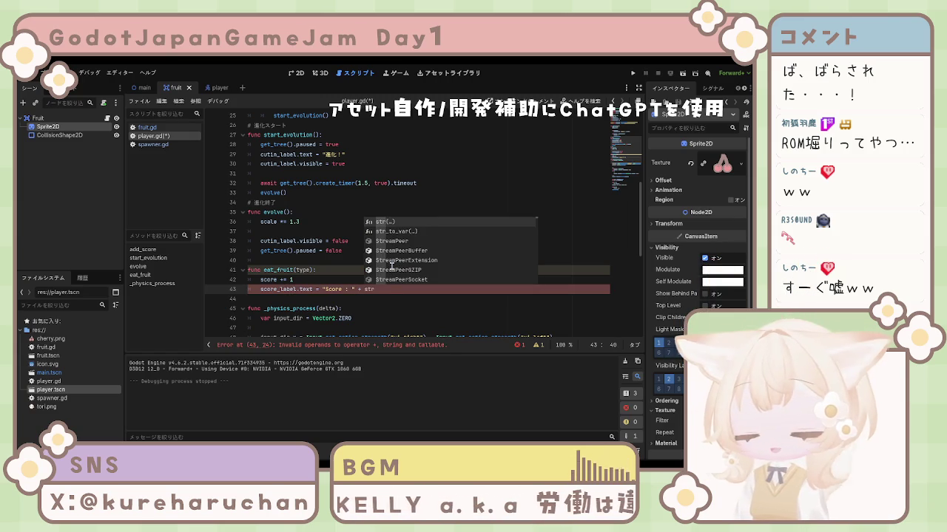
pyautogui.press('Return')
pyautogui.write('score')
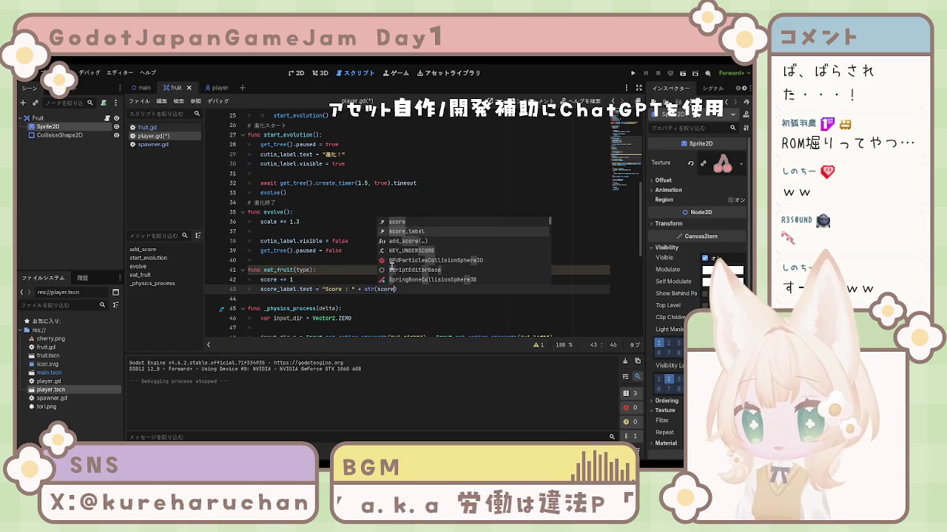
pyautogui.press('Escape')
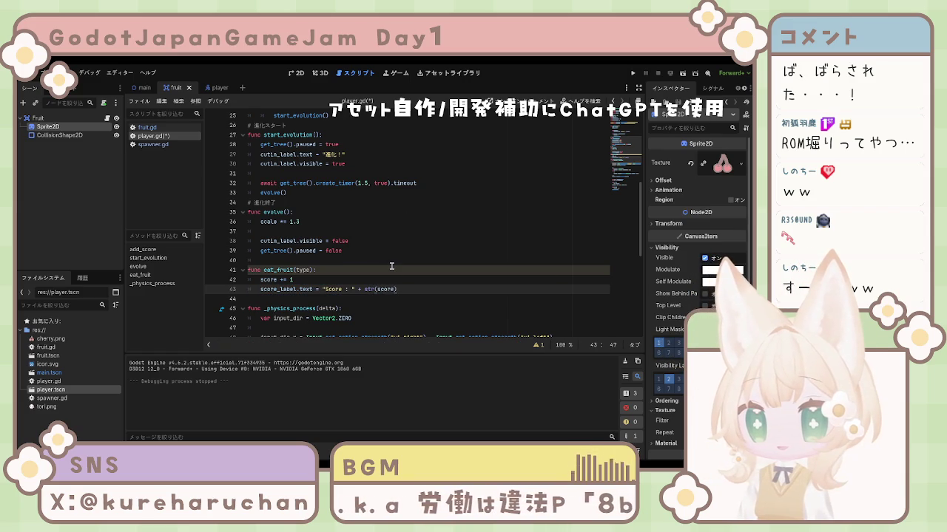
pyautogui.press('Return')
pyautogui.press('Return')
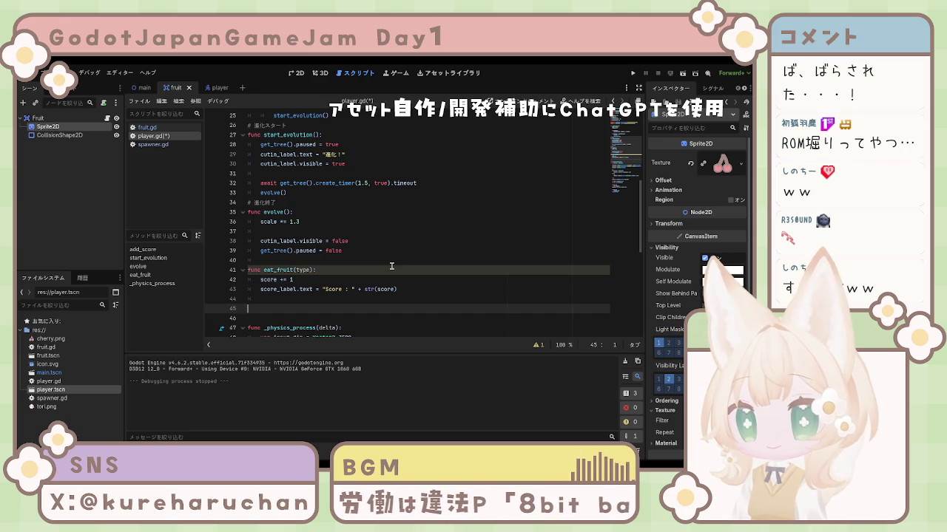
pyautogui.press('BackSpace')
# Below the score line, add 'if type == evolution_stage:' with an indented 'eat_count += 1'.
pyautogui.press('Return')
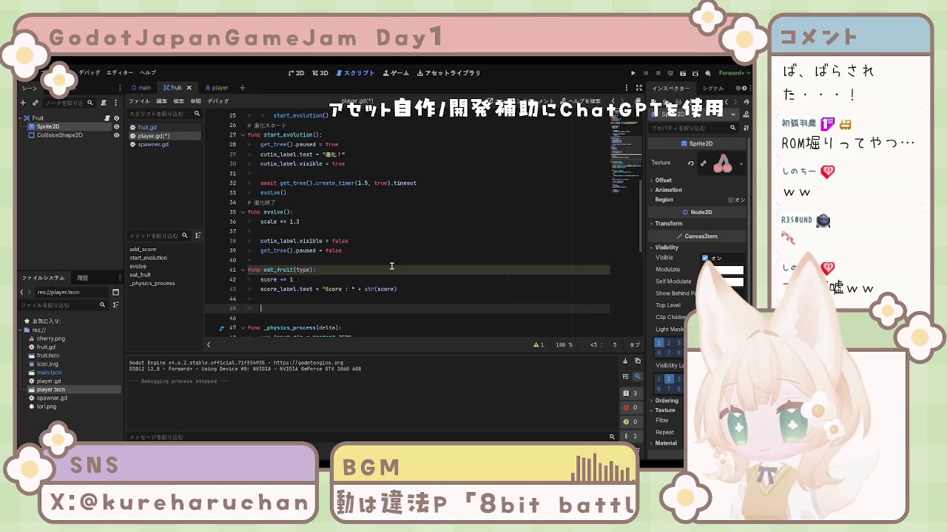
pyautogui.write('if')
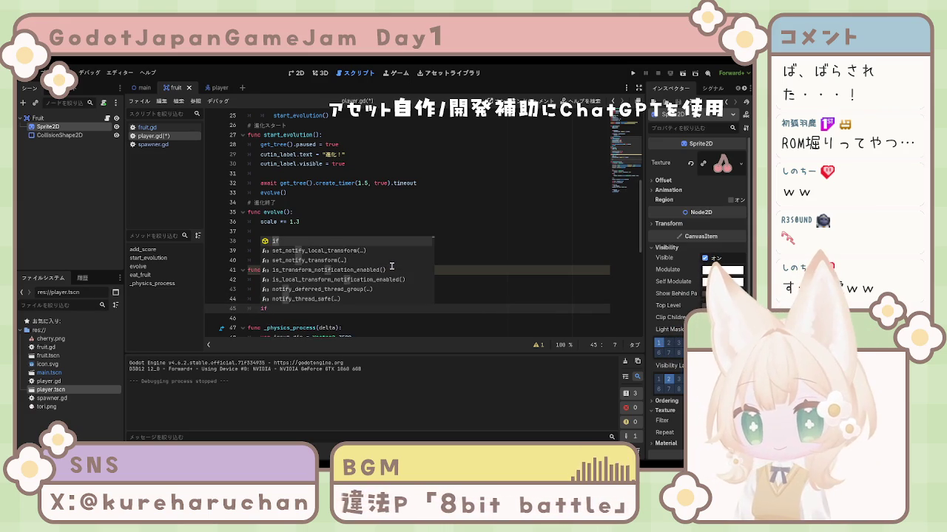
pyautogui.write(' type')
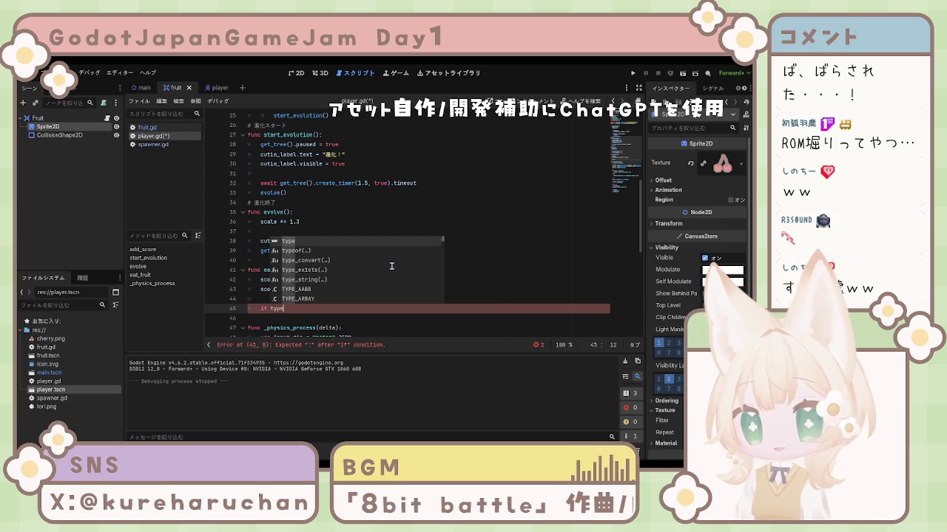
pyautogui.write(' ==')
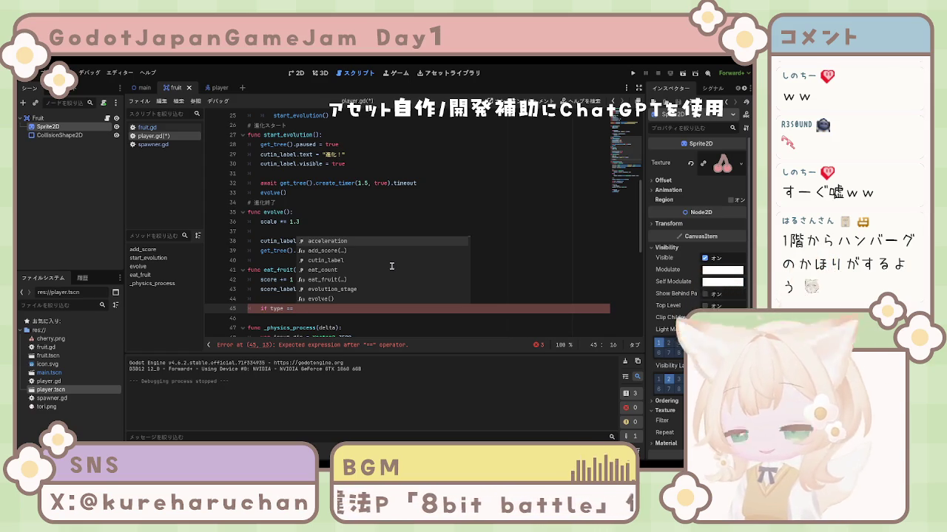
pyautogui.write('e')
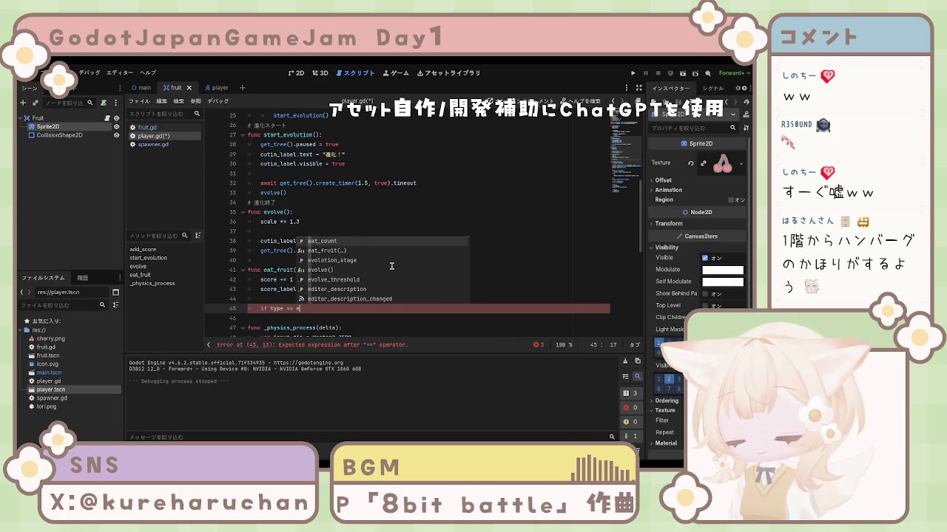
pyautogui.write('volution_stage:')
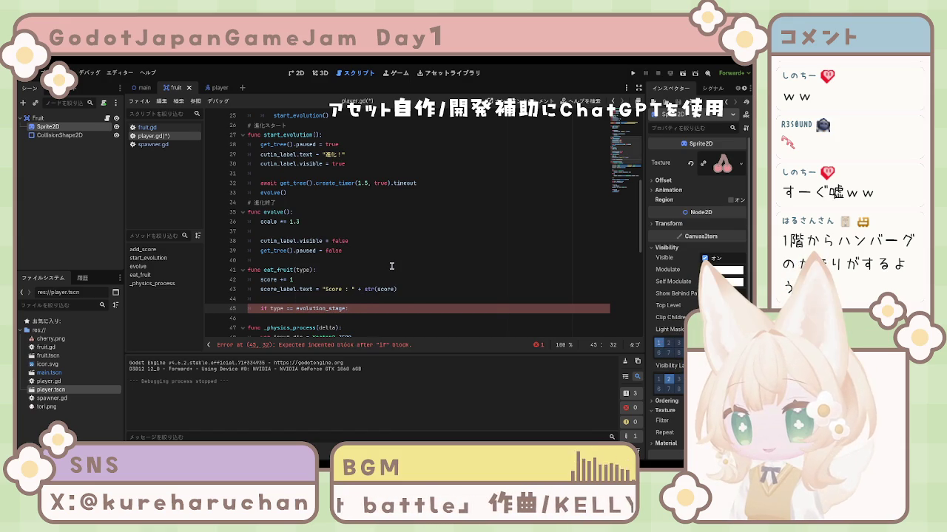
pyautogui.press('Return')
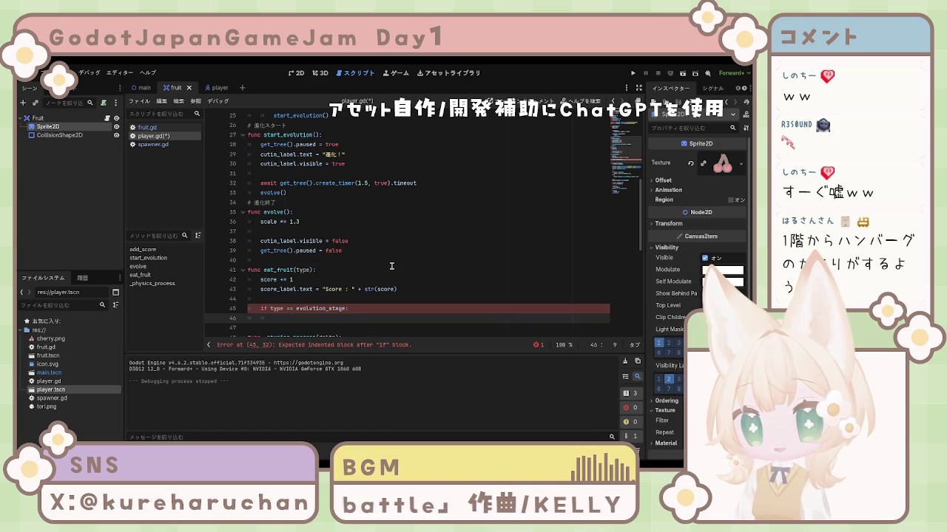
pyautogui.write('eat')
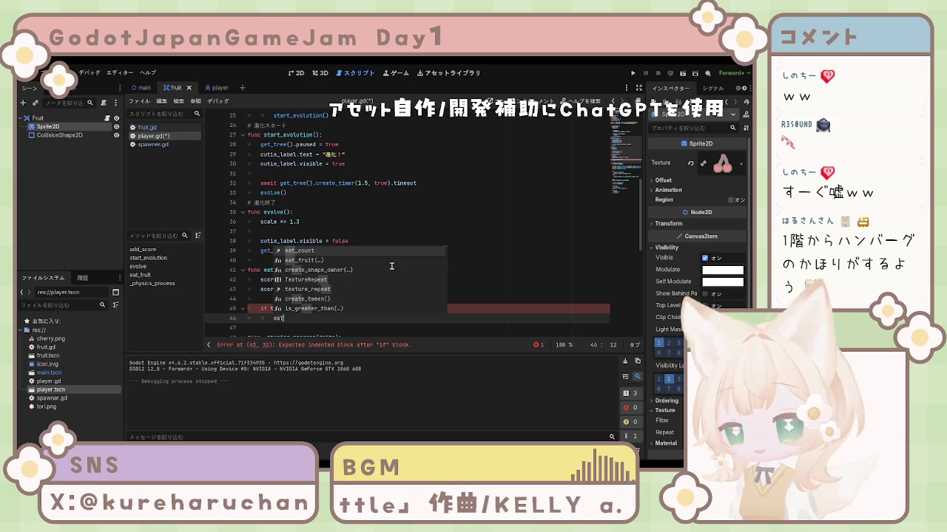
pyautogui.write('_count')
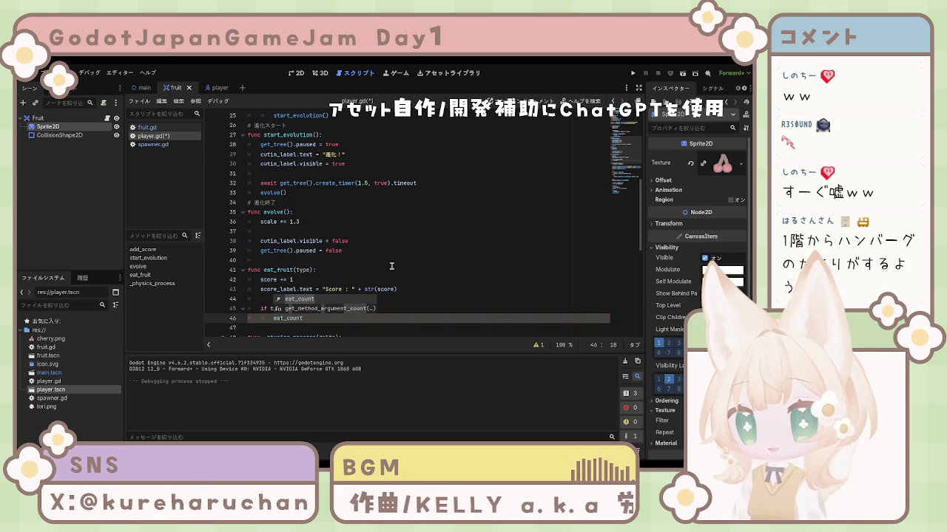
pyautogui.write(' += ')
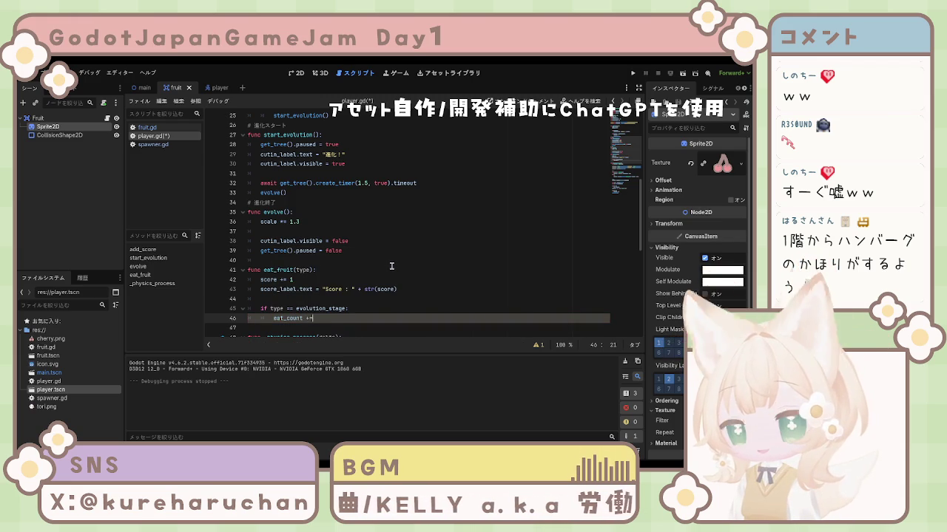
pyautogui.write('1')
pyautogui.press('Down')
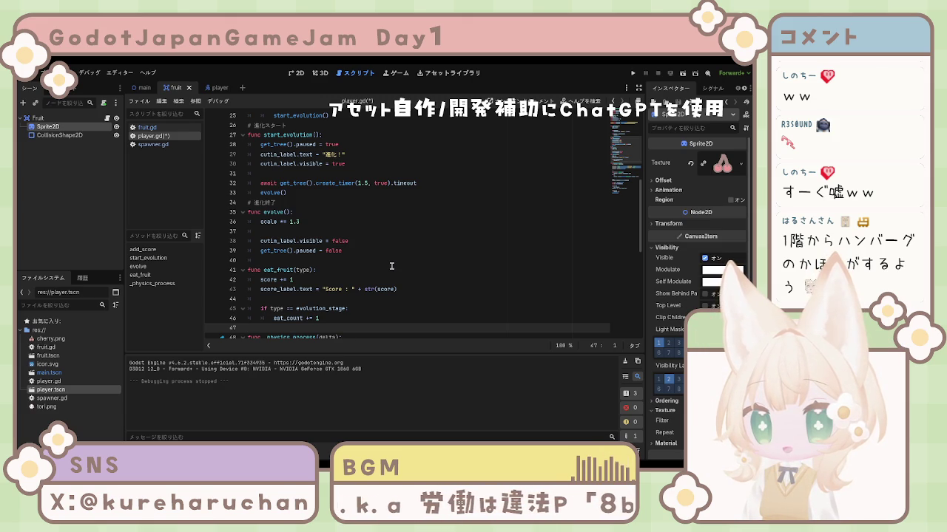
pyautogui.press('Up')
# Under the increment, add the nested condition 'if eat_count >= evolution_stage:'.
pyautogui.press('Return')
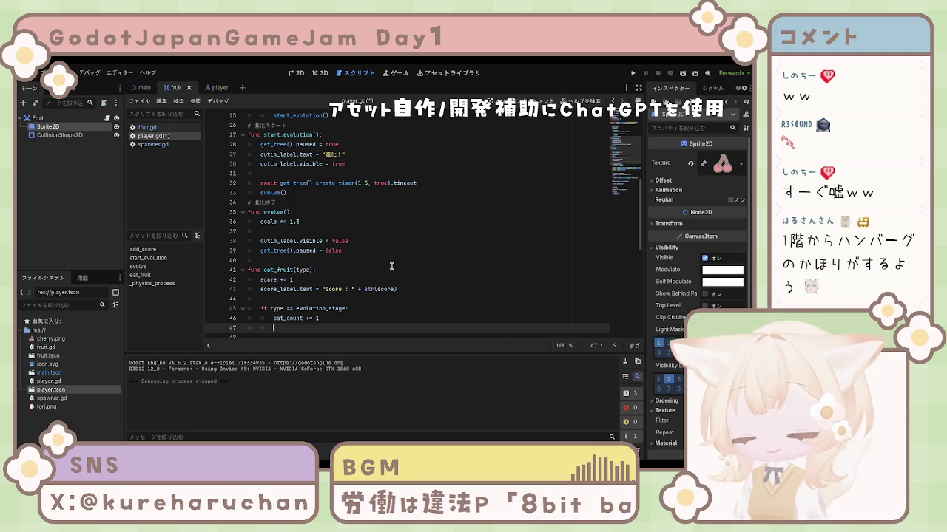
pyautogui.press('Return')
pyautogui.write('if')
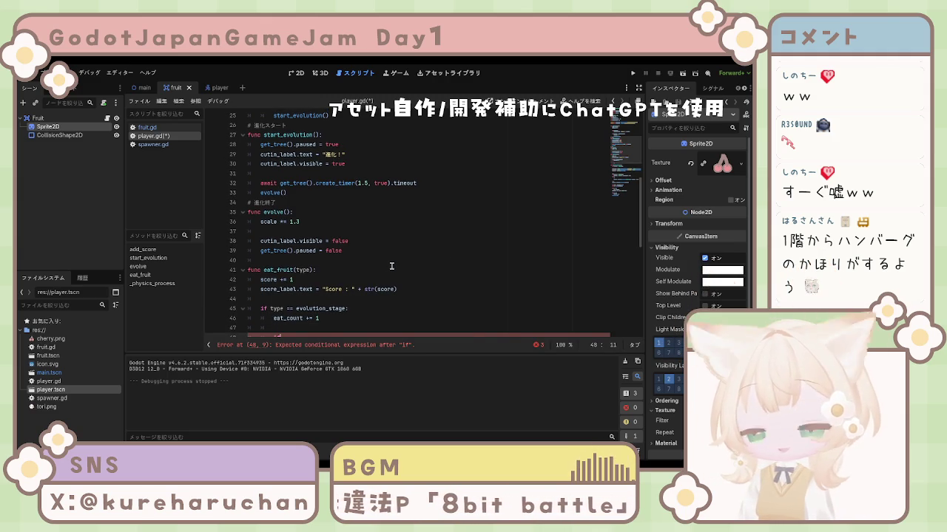
pyautogui.write(' eat')
pyautogui.press('BackSpace')
pyautogui.press('BackSpace')
pyautogui.press('BackSpace')
pyautogui.write('eat')
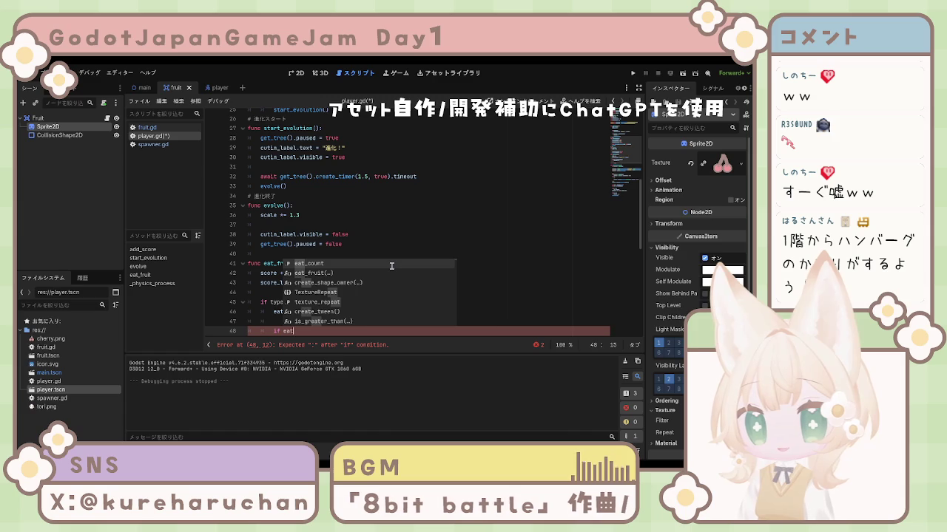
pyautogui.write('?')
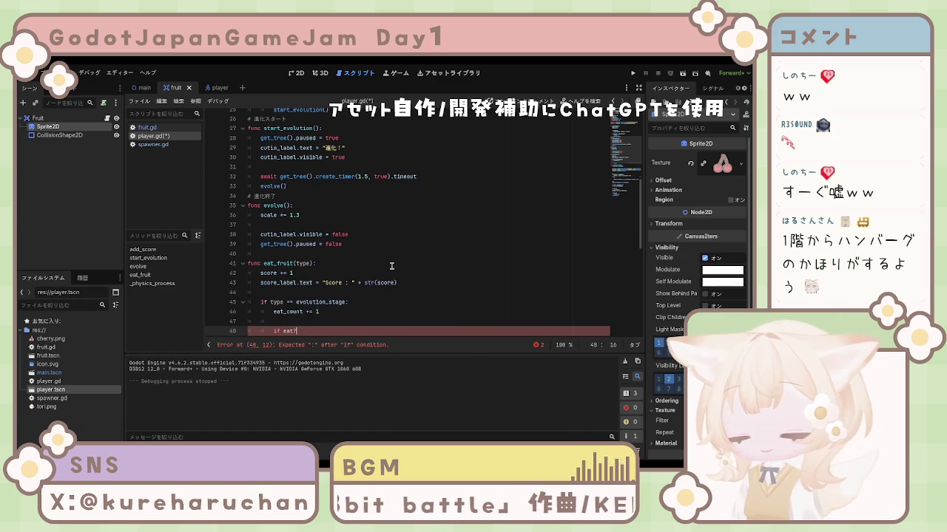
pyautogui.press('BackSpace')
pyautogui.scroll(-2, 384, 244)
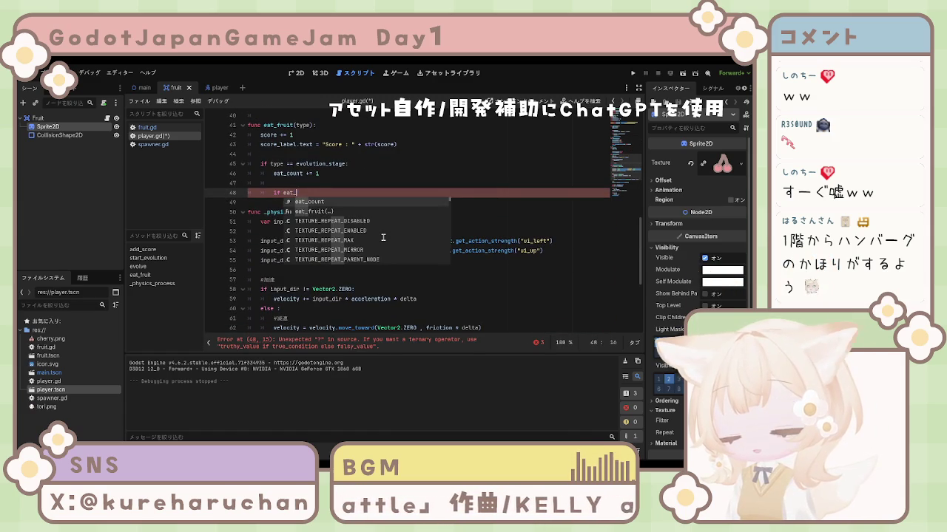
pyautogui.write('_count')
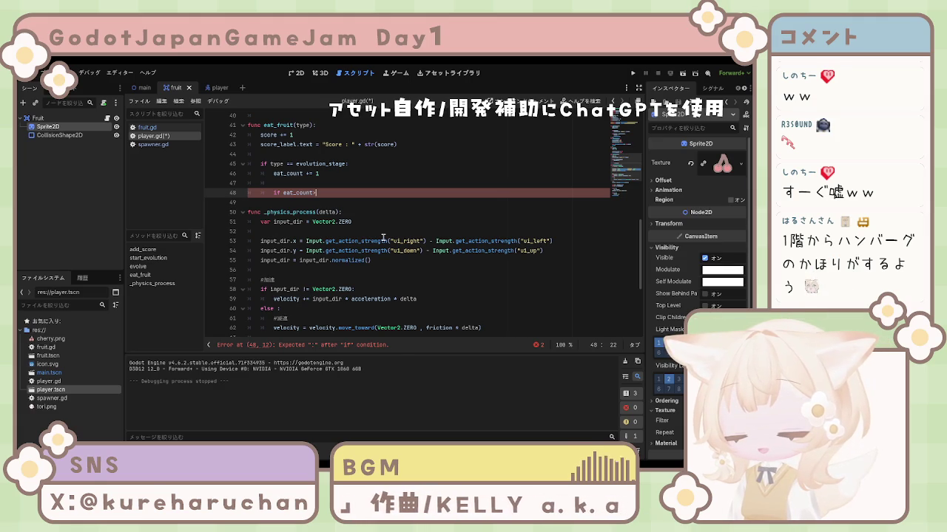
pyautogui.write(' >=')
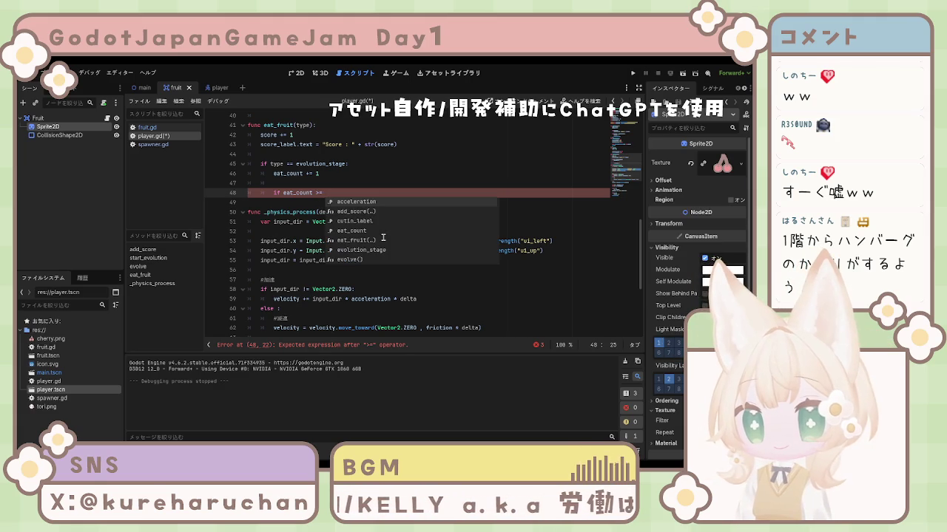
pyautogui.write(' e')
pyautogui.press('Down')
pyautogui.press('Down')
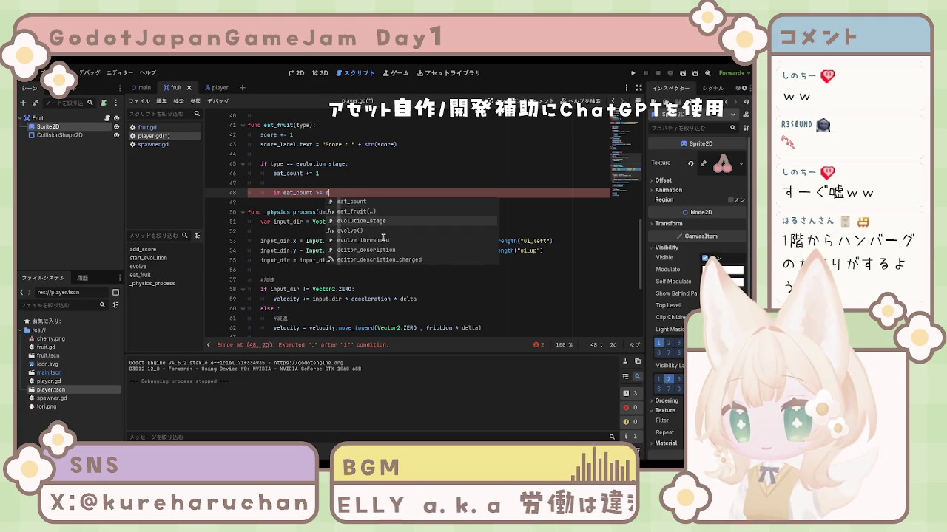
pyautogui.press('Return')
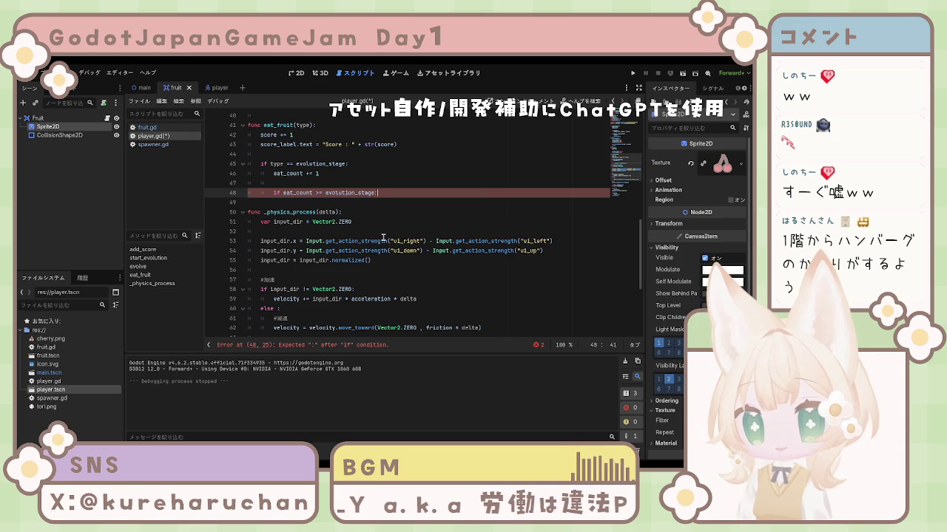
# Add an indented 'eat_count = 0' reset, then start removing 'stage' from the condition's variable.
pyautogui.press('Return')
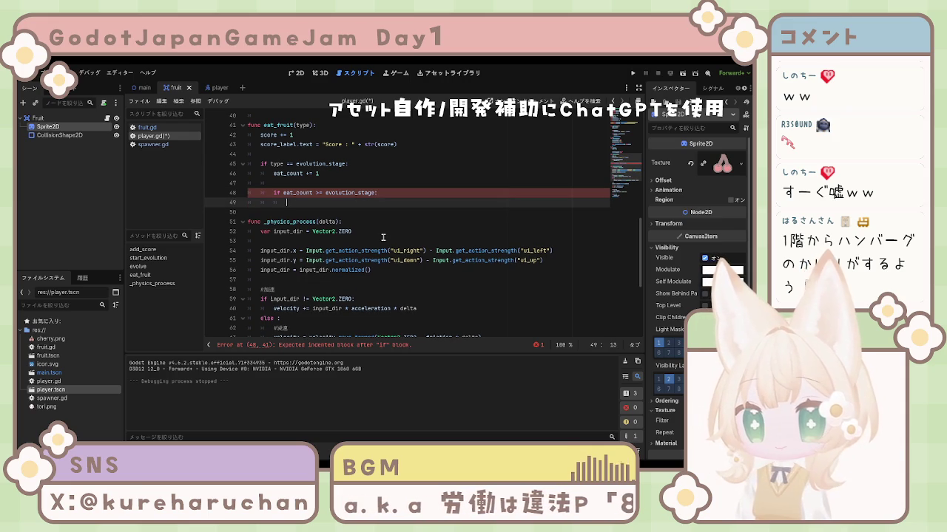
pyautogui.write('e')
pyautogui.press('Return')
pyautogui.write('=')
pyautogui.press('BackSpace')
pyautogui.write('= ')
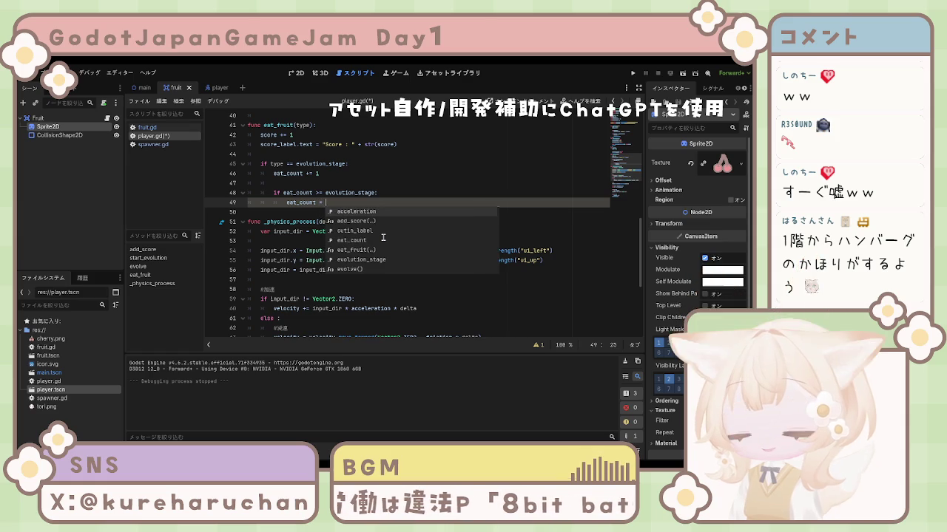
pyautogui.write('0')
pyautogui.press('Down')
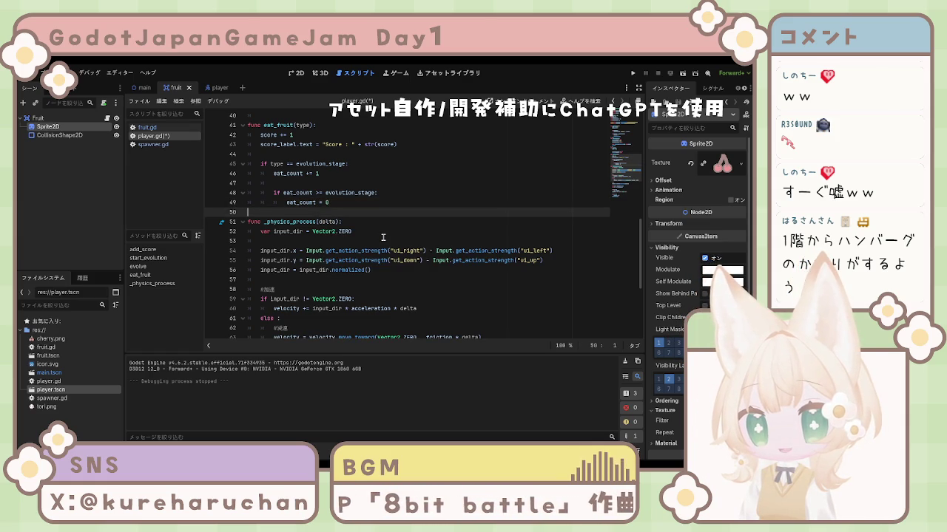
pyautogui.press('Up')
pyautogui.press('Up')
pyautogui.press('Home')
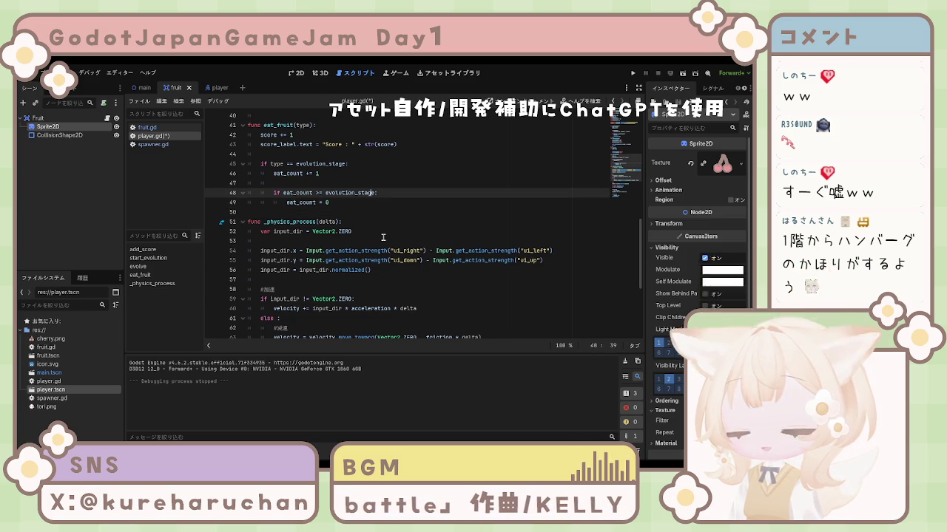
pyautogui.press('BackSpace')
pyautogui.press('BackSpace')
pyautogui.press('BackSpace')
# Compare against a threshold variable and add 'evolution_stage += 1' below the reset.
pyautogui.write('th')
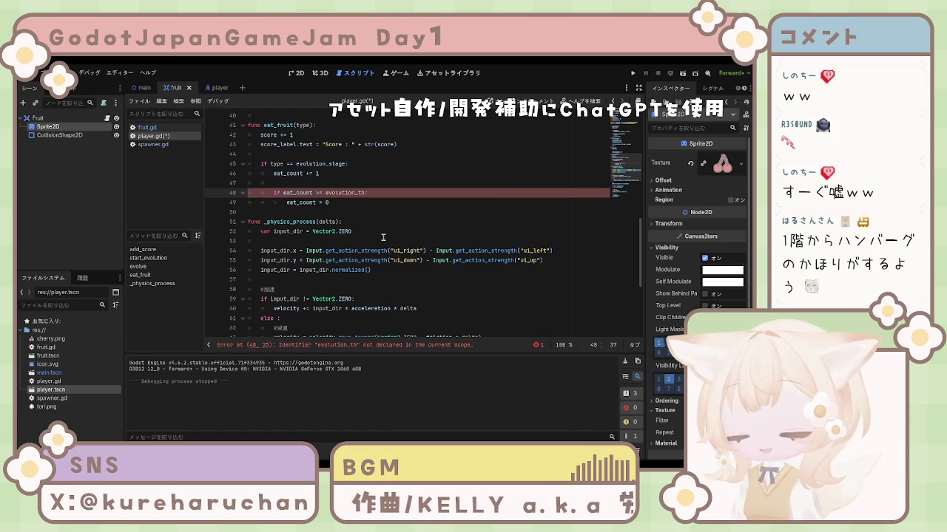
pyautogui.write('re')
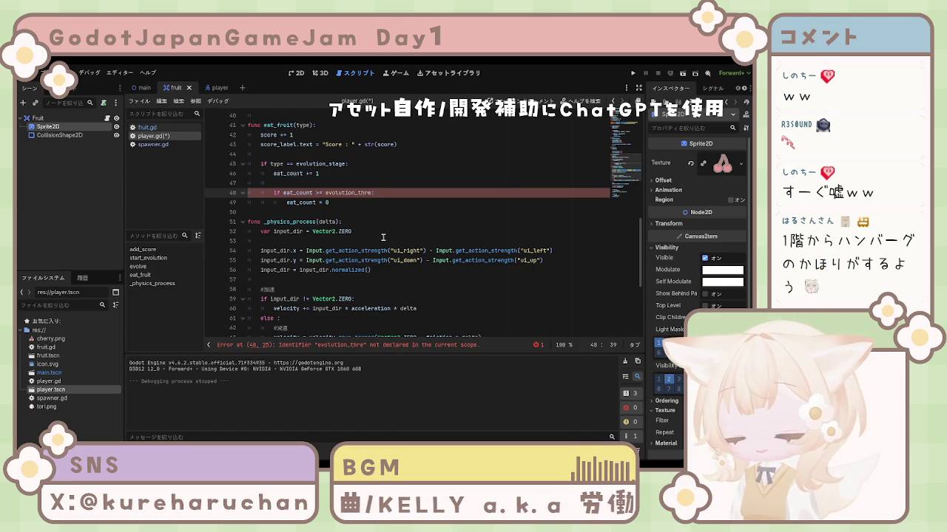
pyautogui.write('shold')
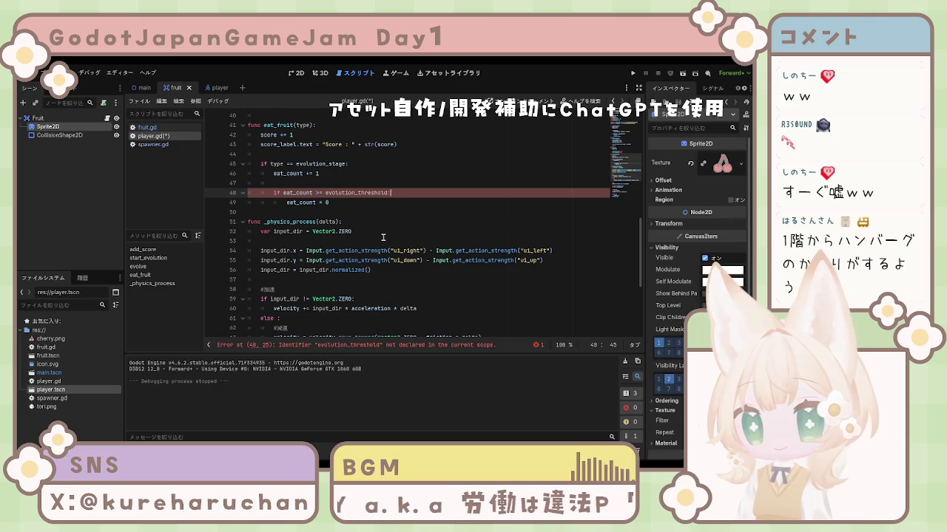
pyautogui.press('Down')
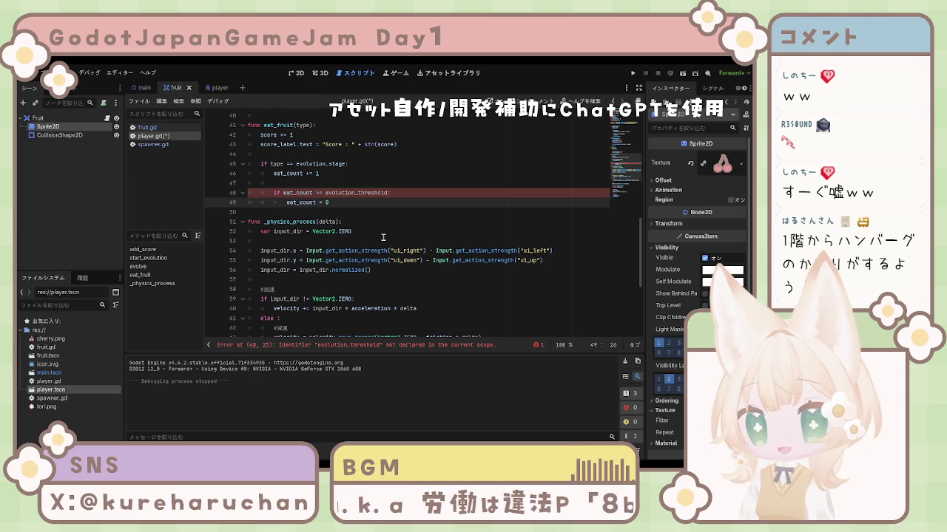
pyautogui.press('Return')
pyautogui.write('evolution_stage')
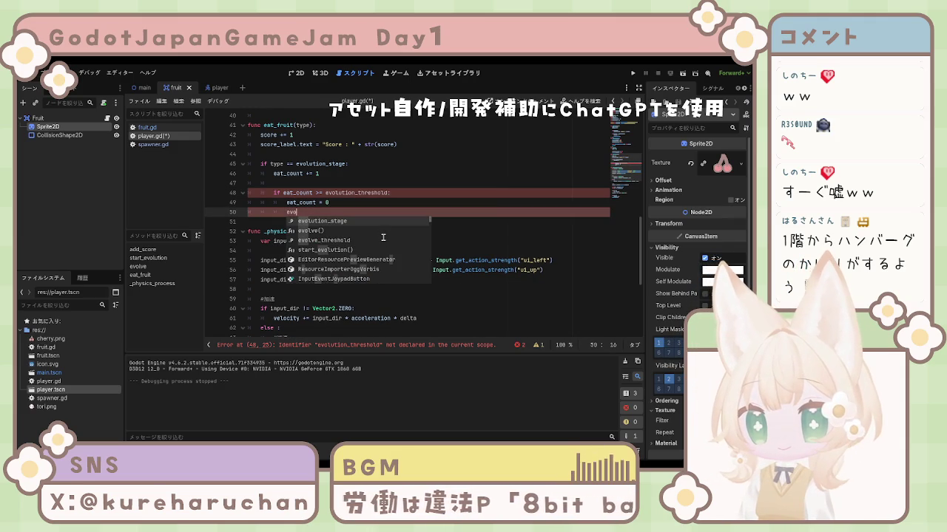
pyautogui.press('Return')
pyautogui.write('+= 1')
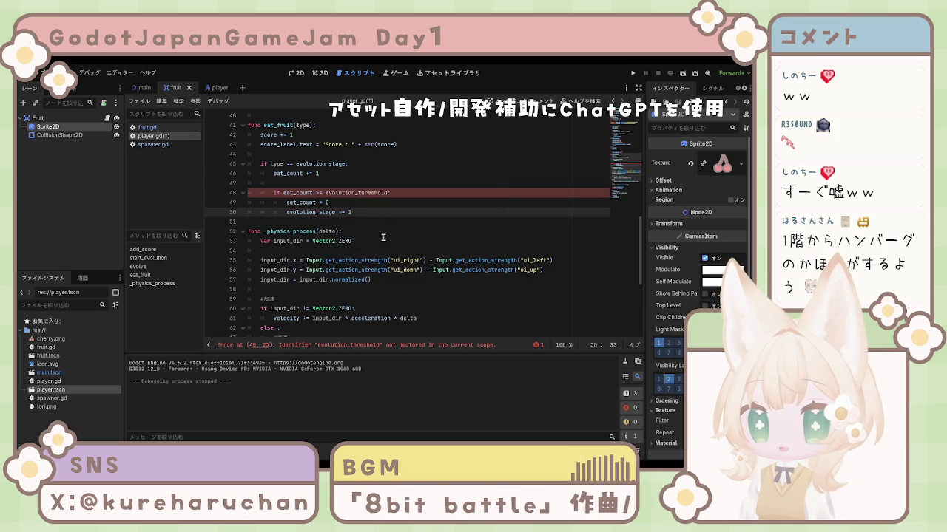
# Add a start_evolution() call at the end of the if block.
pyautogui.press('Return')
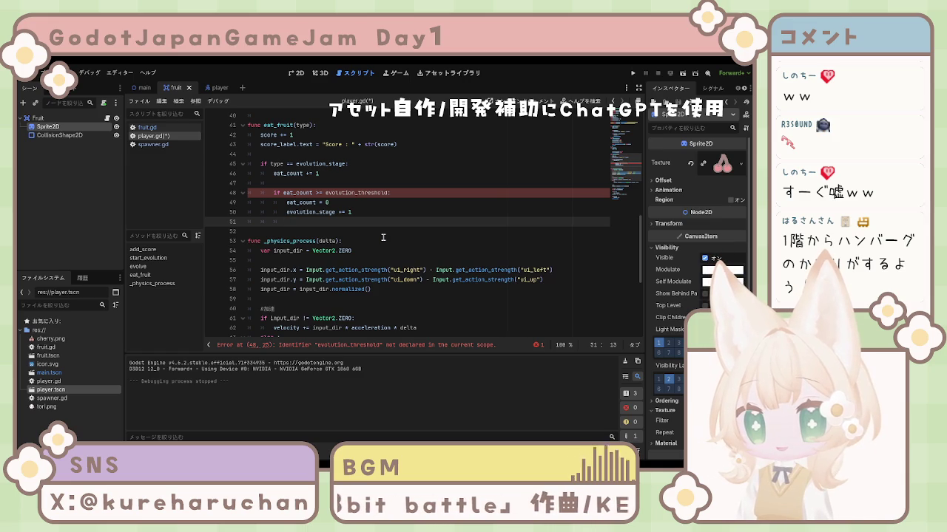
pyautogui.write('s')
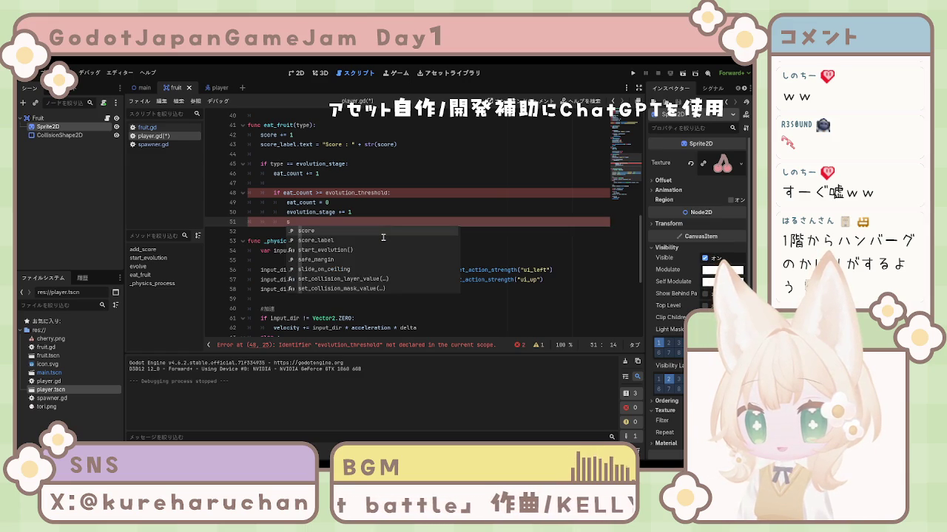
pyautogui.press('Down')
pyautogui.press('Down')
pyautogui.press('Down')
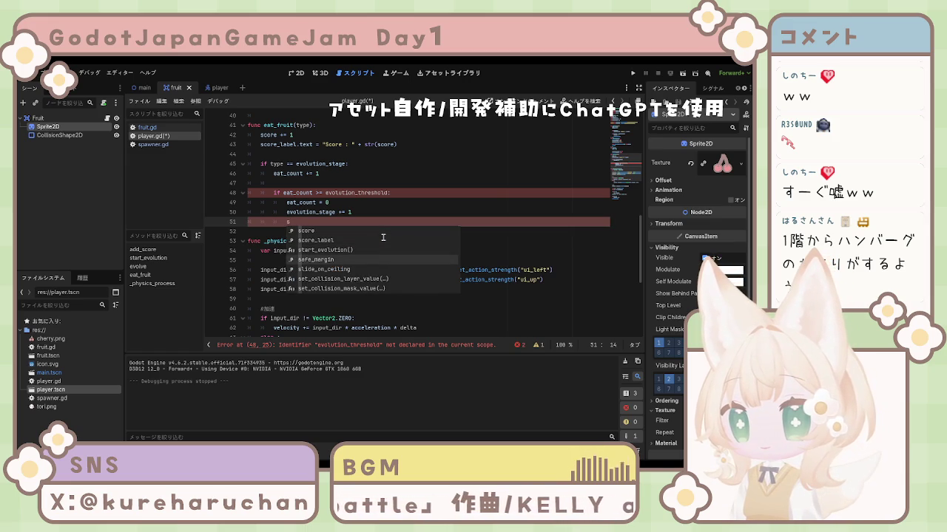
pyautogui.press('Up')
pyautogui.press('Return')
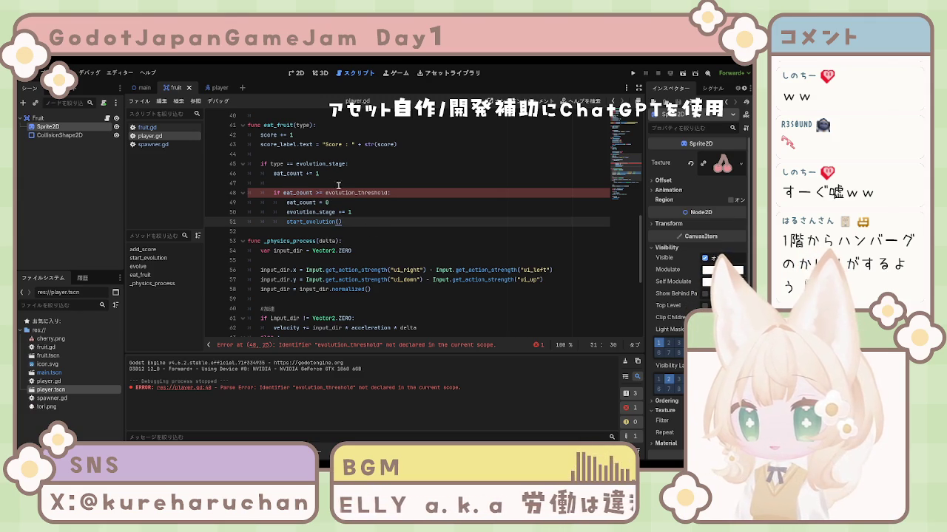
# Correct the condition's variable name to evolve_threshold and save player.gd.
pyautogui.click(355, 193)
pyautogui.press('BackSpace')
pyautogui.press('BackSpace')
pyautogui.press('BackSpace')
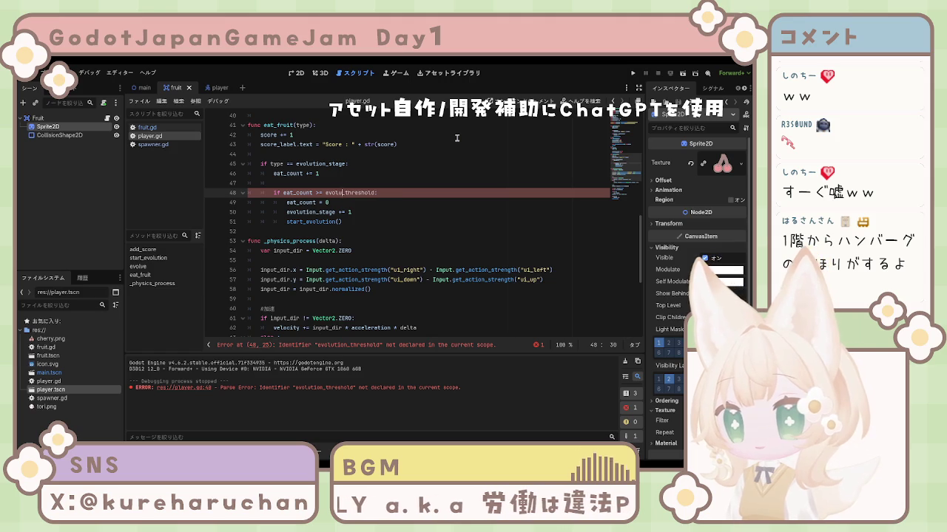
pyautogui.write('ve')
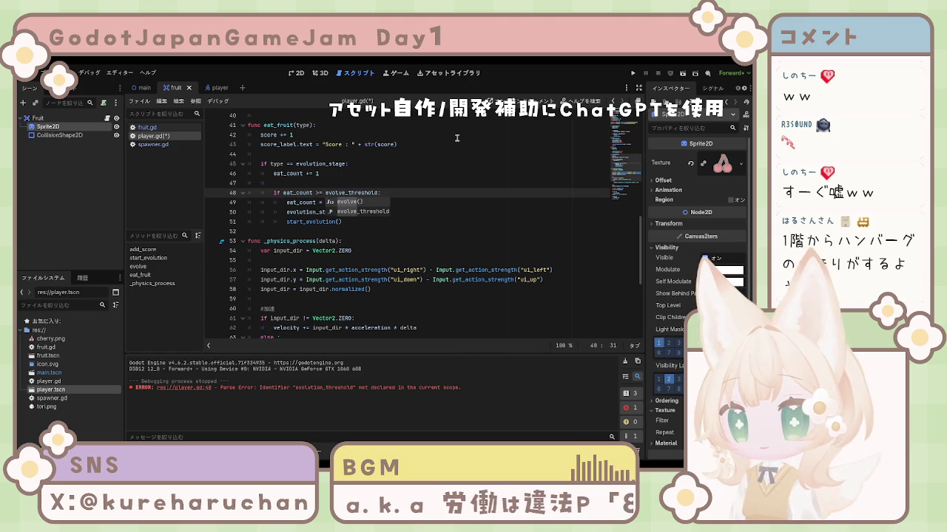
pyautogui.hotkey('ctrl', 's')
pyautogui.click(444, 211)
pyautogui.scroll(3, 414, 216)
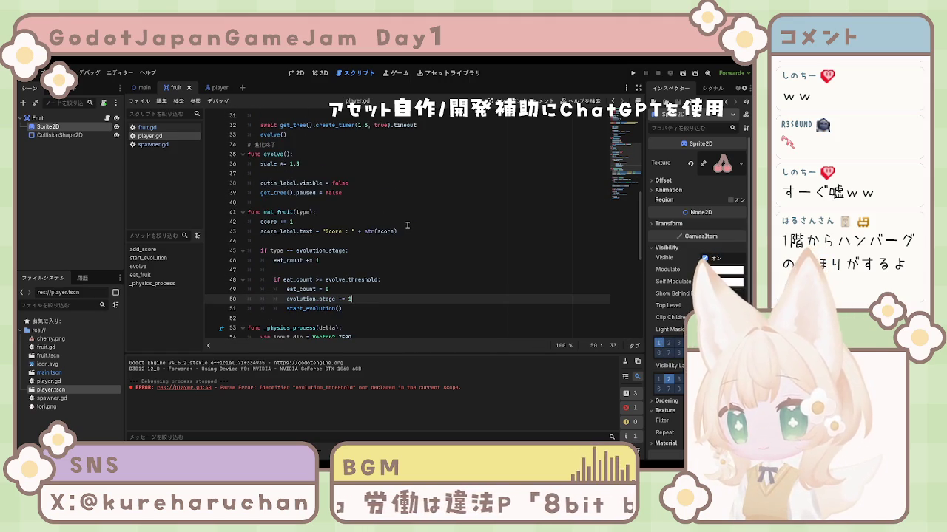
pyautogui.hotkey('ctrl', 'a')
pyautogui.click(412, 227)
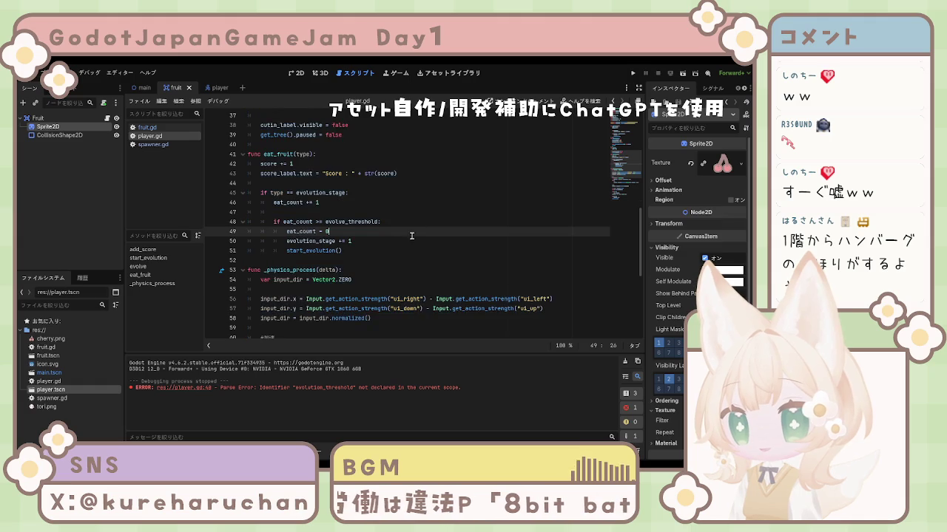
pyautogui.press('Down')
pyautogui.press('Down')
pyautogui.press('Down')
pyautogui.scroll(3, 365, 249)
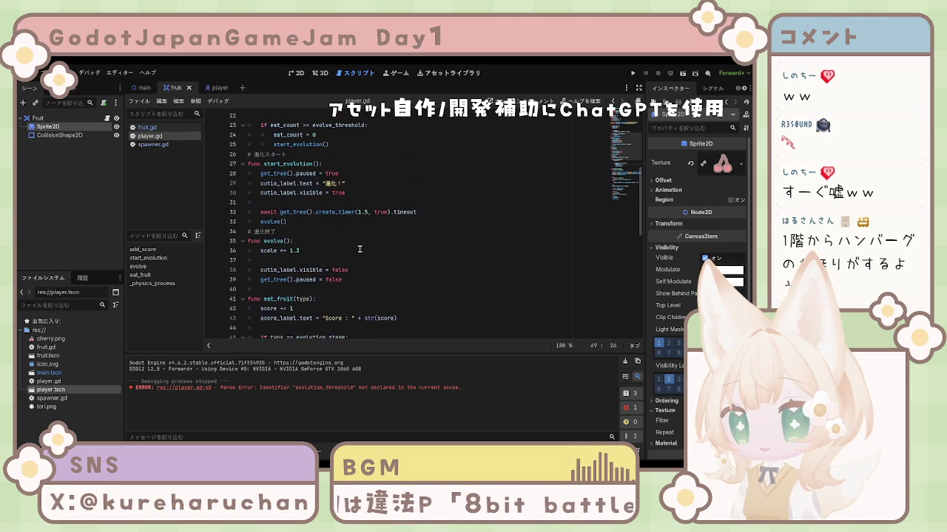
pyautogui.scroll(-1, 285, 221)
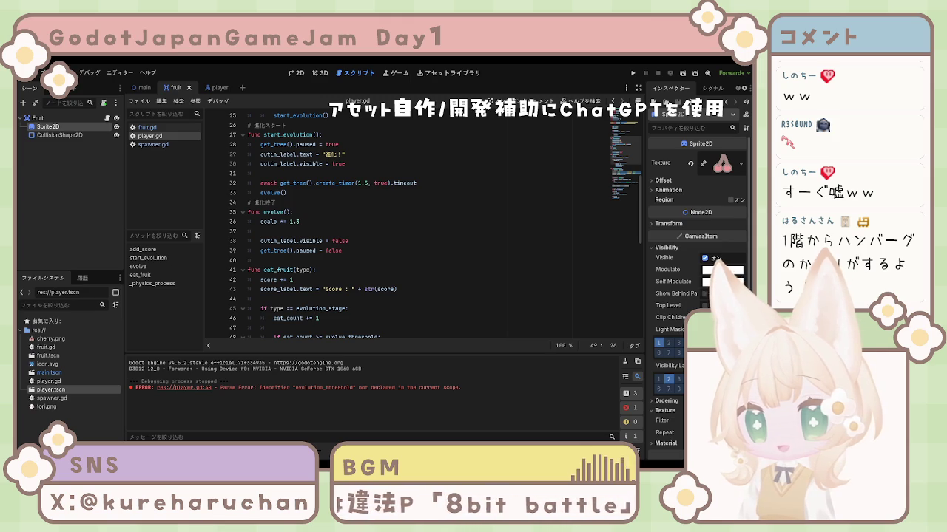
pyautogui.click(301, 280)
pyautogui.scroll(-1, 301, 277)
pyautogui.scroll(-7, 301, 280)
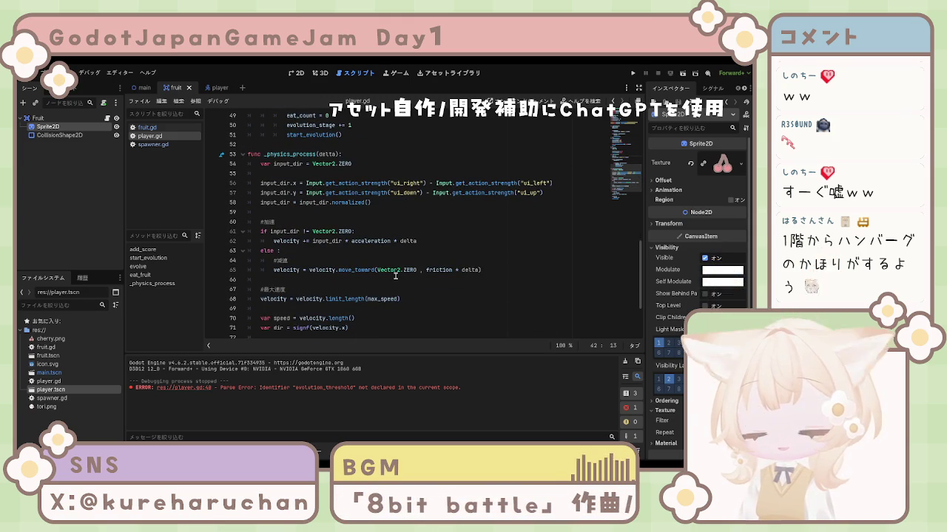
pyautogui.scroll(-2, 383, 278)
pyautogui.scroll(7, 383, 278)
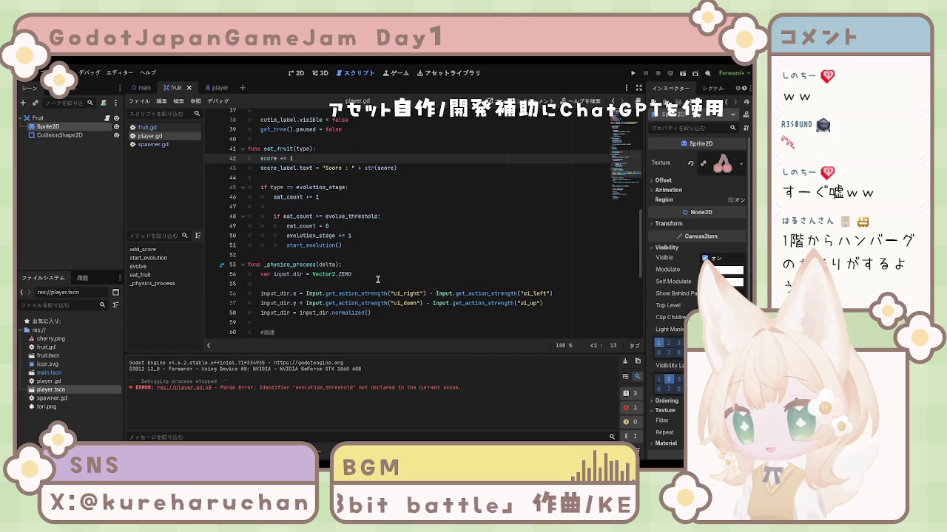
pyautogui.click(360, 277)
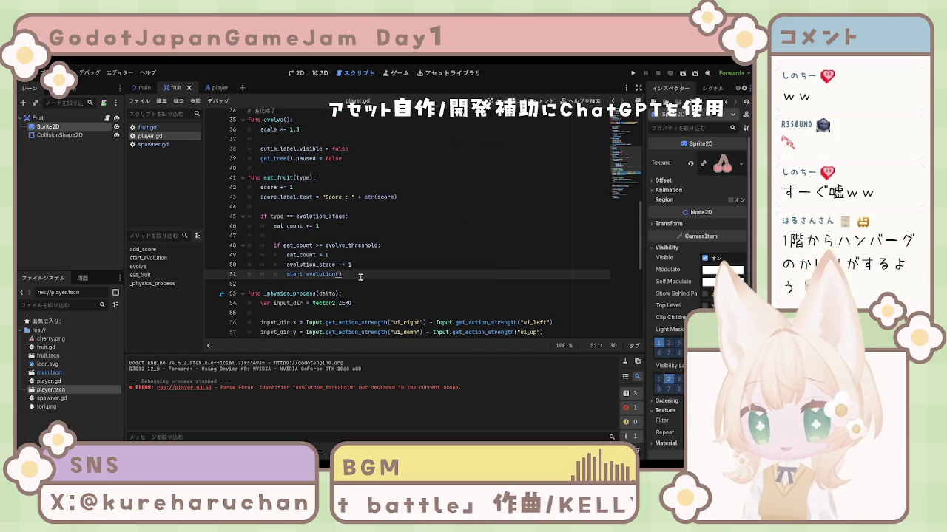
pyautogui.click(355, 265)
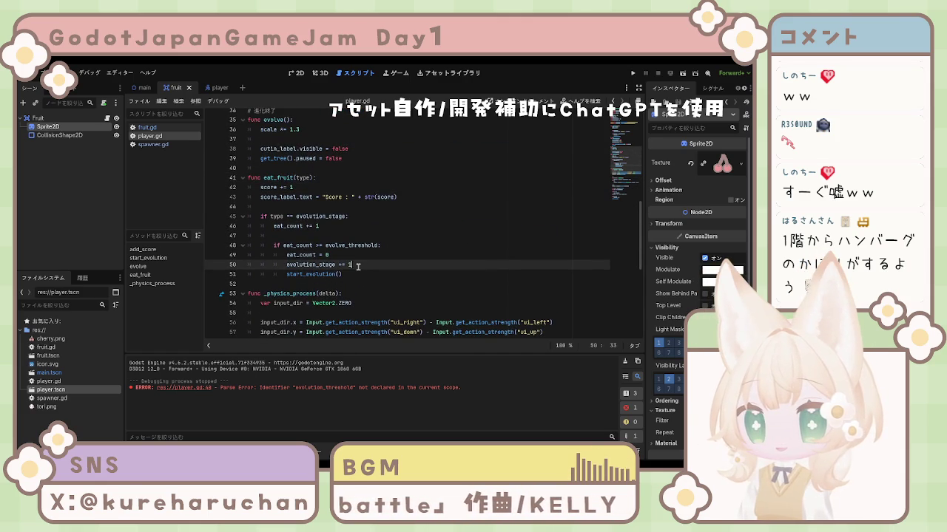
pyautogui.click(353, 254)
pyautogui.click(342, 225)
pyautogui.click(348, 208)
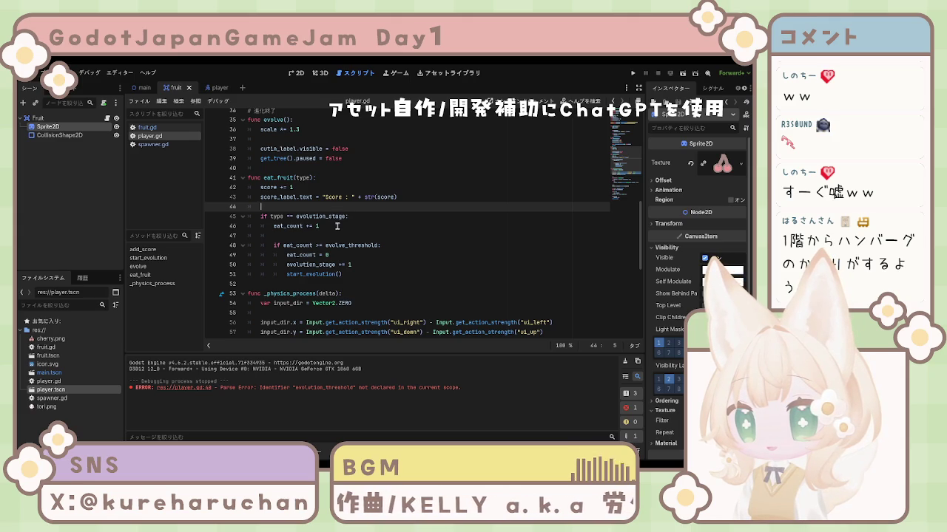
pyautogui.click(337, 227)
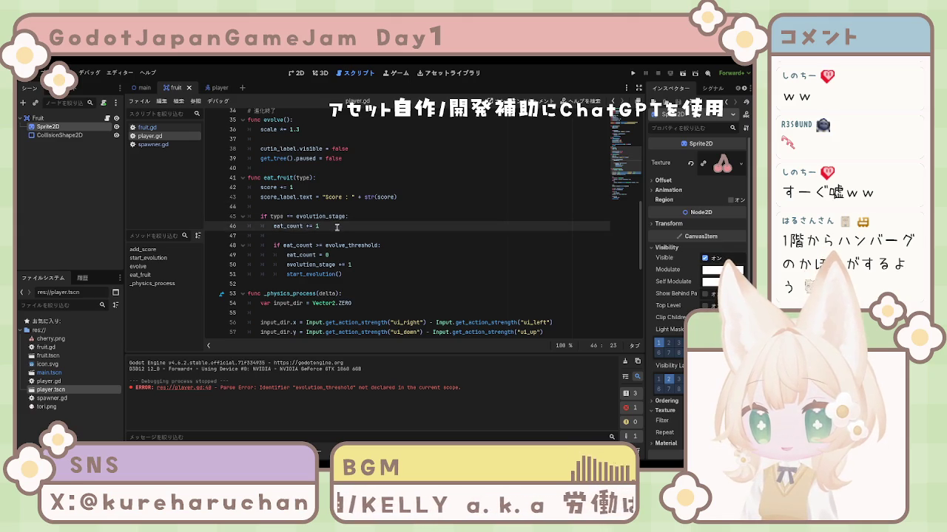
pyautogui.click(337, 216)
pyautogui.click(335, 188)
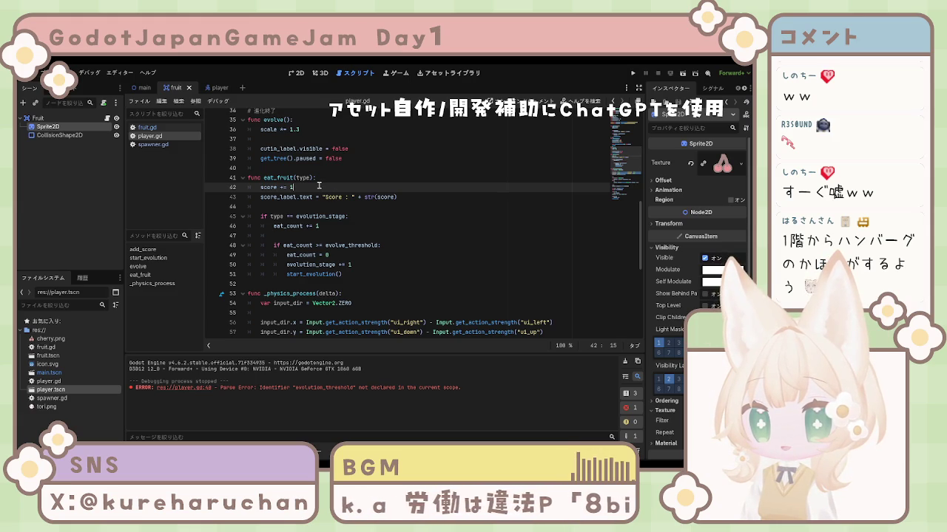
pyautogui.scroll(3, 319, 186)
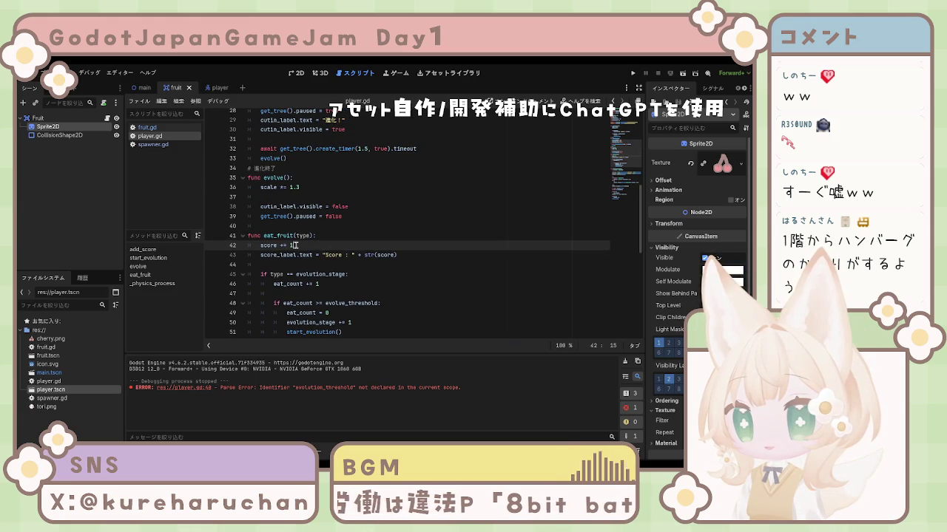
pyautogui.keyDown('shift'); pyautogui.click(258, 244); pyautogui.keyUp('shift')
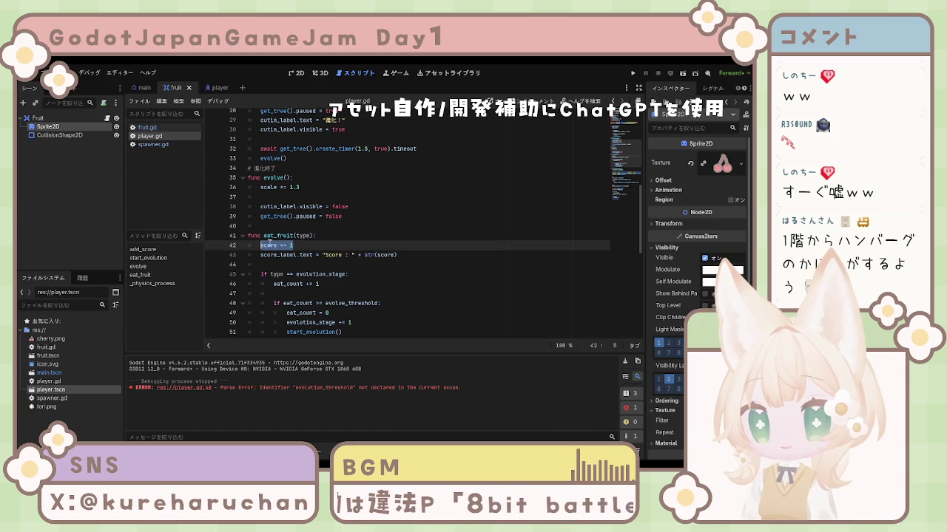
# Replace 'score += 1' with an 'if score_label:' guard around the indented label update.
pyautogui.press('BackSpace')
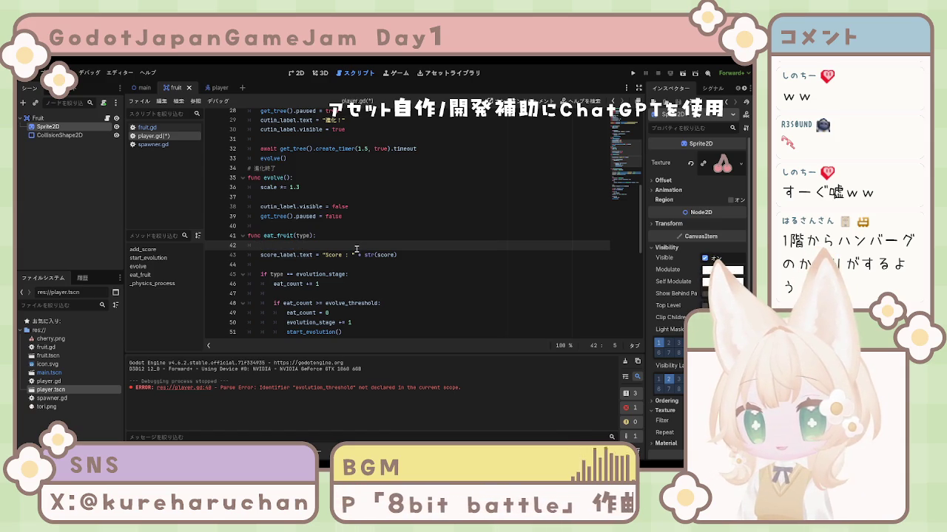
pyautogui.write('if score')
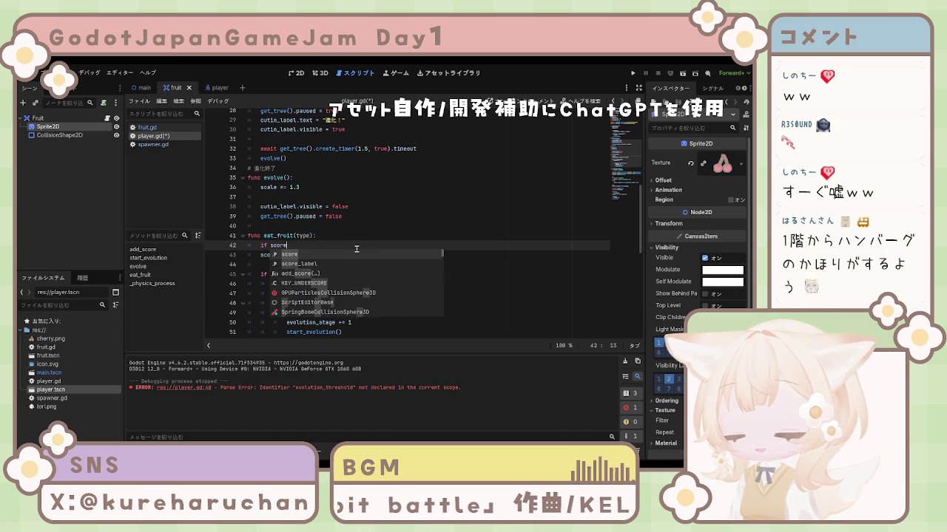
pyautogui.press('Down')
pyautogui.press('Return')
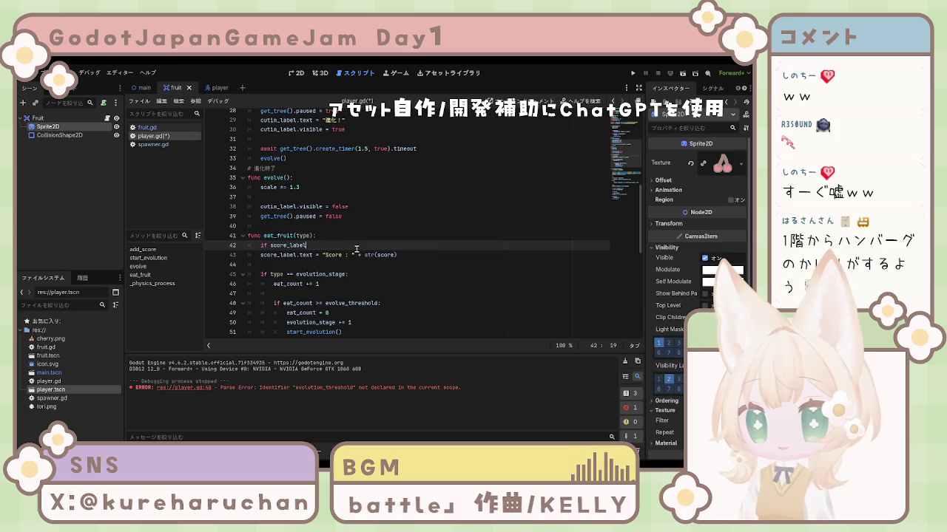
pyautogui.write(':')
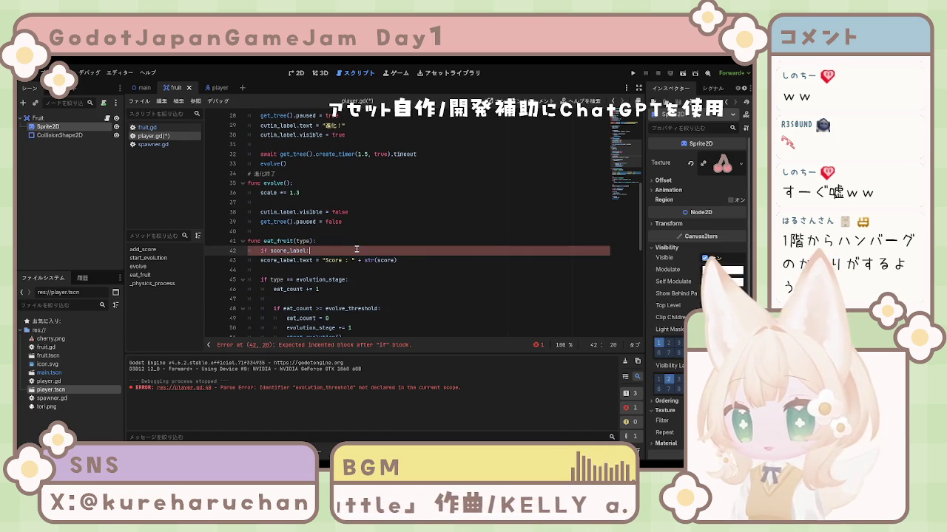
pyautogui.press('Down')
pyautogui.press('Left')
pyautogui.press('Left')
pyautogui.press('Left')
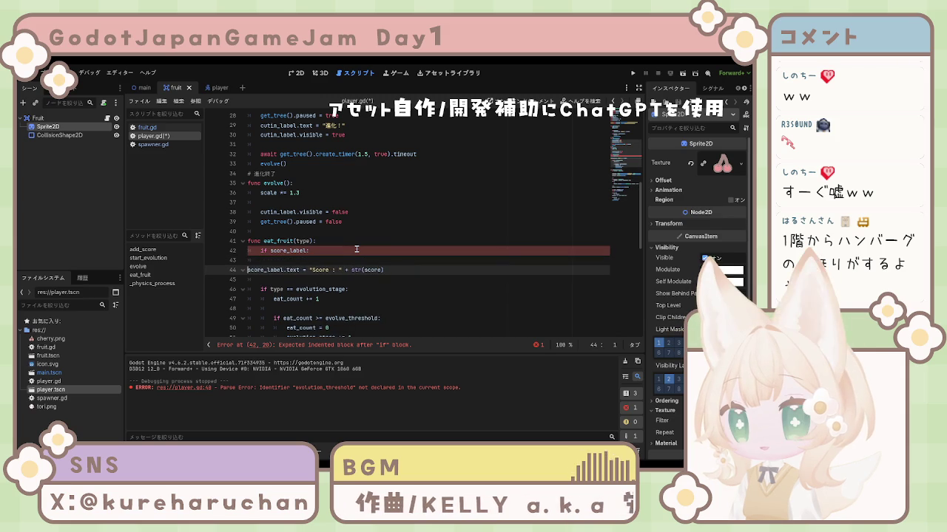
pyautogui.press('Tab')
pyautogui.hotkey('ctrl', 's')
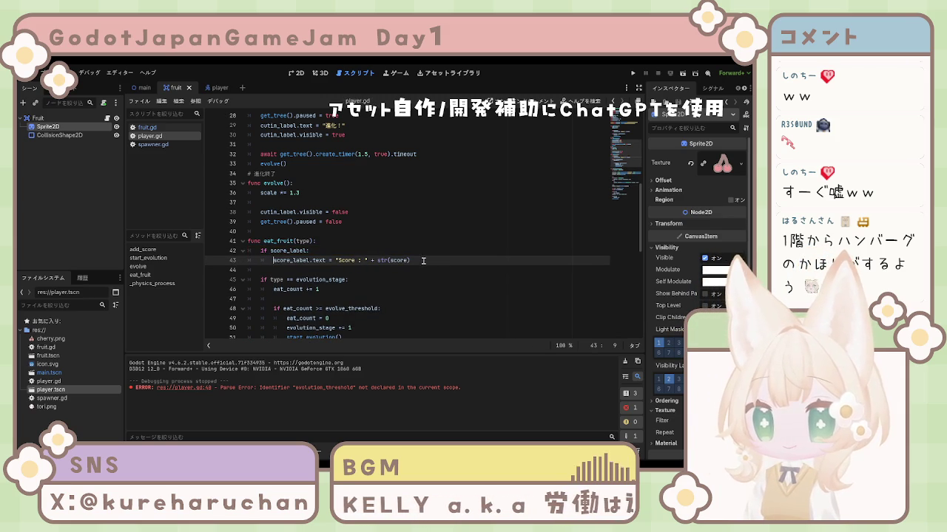
pyautogui.scroll(1, 335, 276)
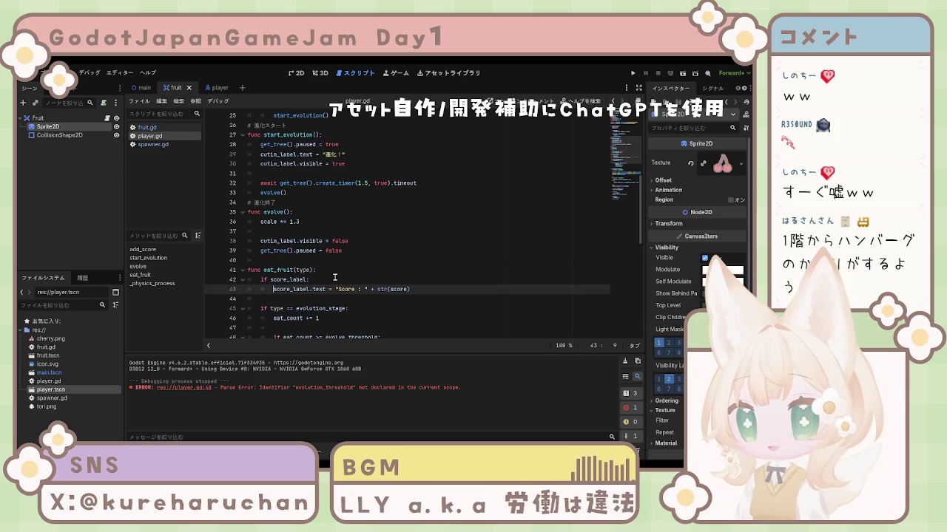
pyautogui.scroll(5, 334, 277)
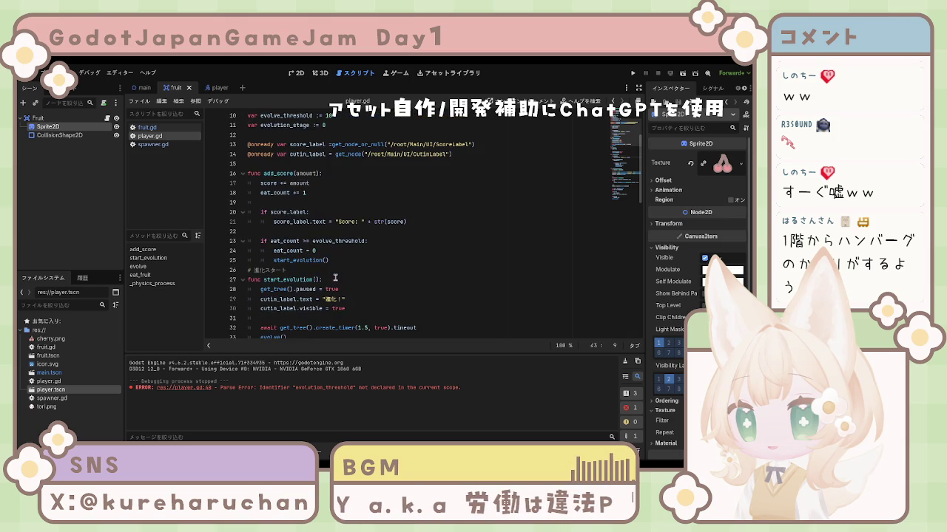
pyautogui.scroll(3, 334, 276)
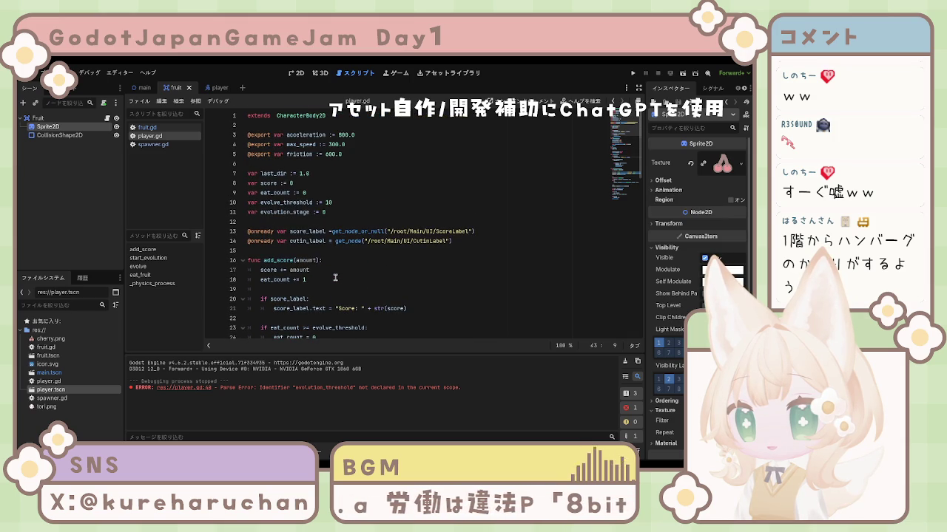
pyautogui.scroll(-1, 335, 278)
pyautogui.scroll(-1, 327, 285)
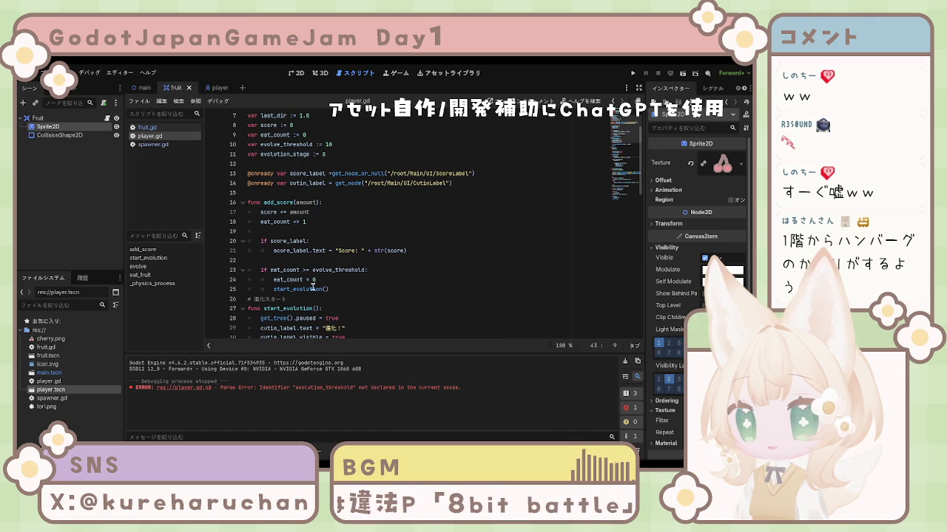
pyautogui.scroll(-3, 313, 287)
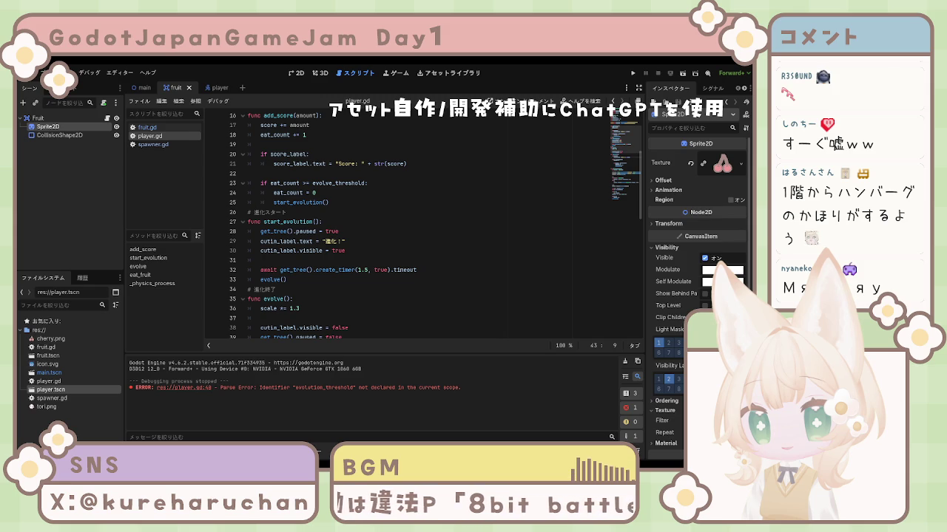
pyautogui.click(351, 327)
pyautogui.scroll(-2, 349, 300)
pyautogui.scroll(7, 352, 298)
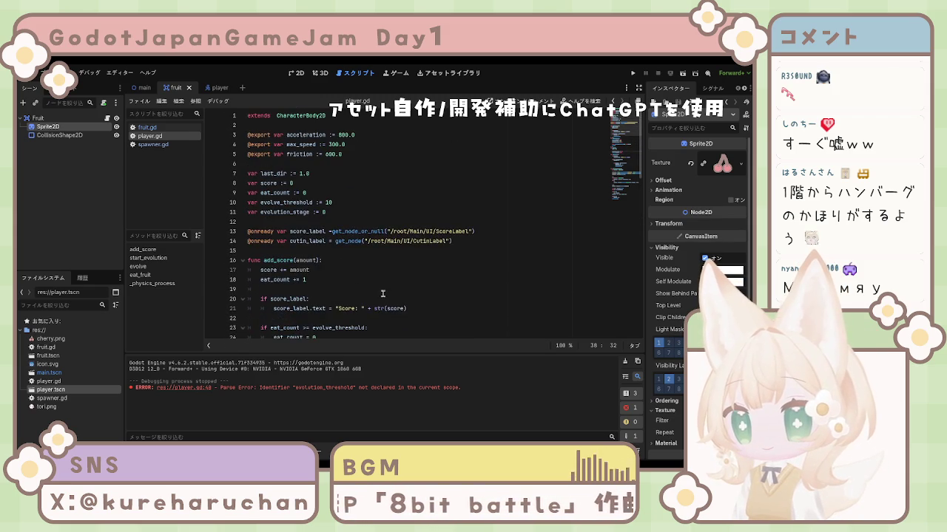
pyautogui.scroll(-5, 396, 266)
pyautogui.scroll(-8, 401, 253)
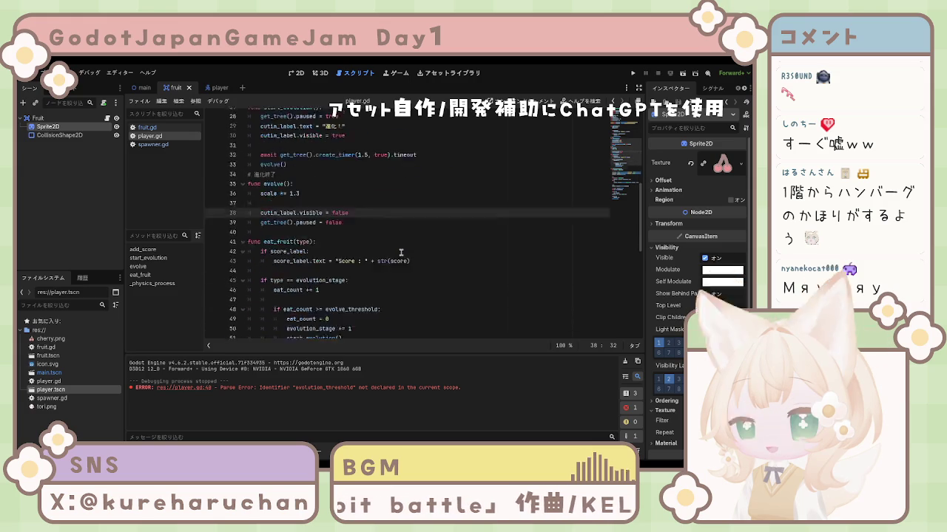
pyautogui.scroll(-4, 399, 255)
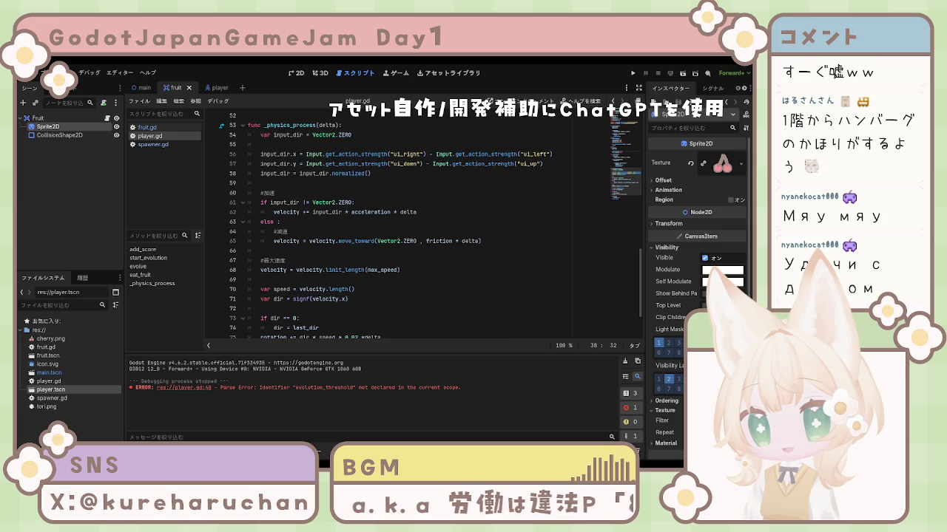
# Look over lines 70–80 in _physics_process, then run the project to test the script.
pyautogui.click(378, 289)
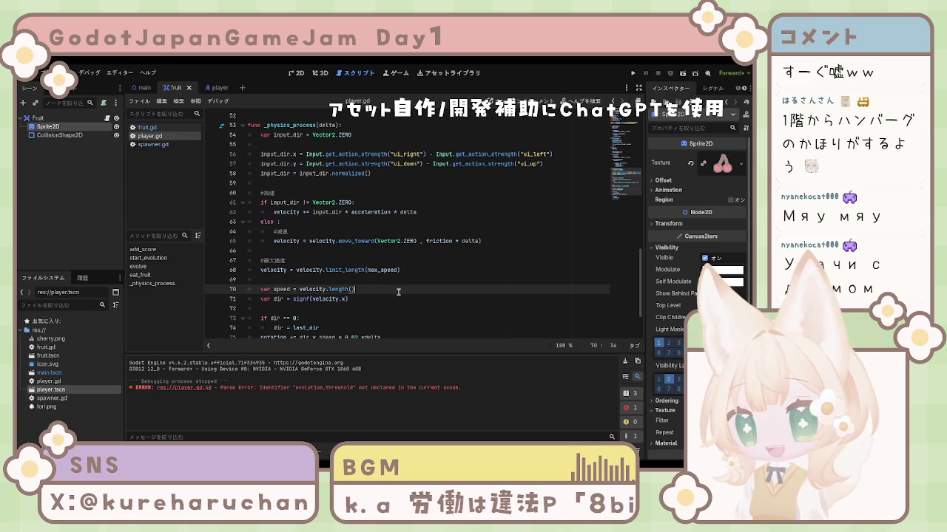
pyautogui.scroll(-2, 377, 292)
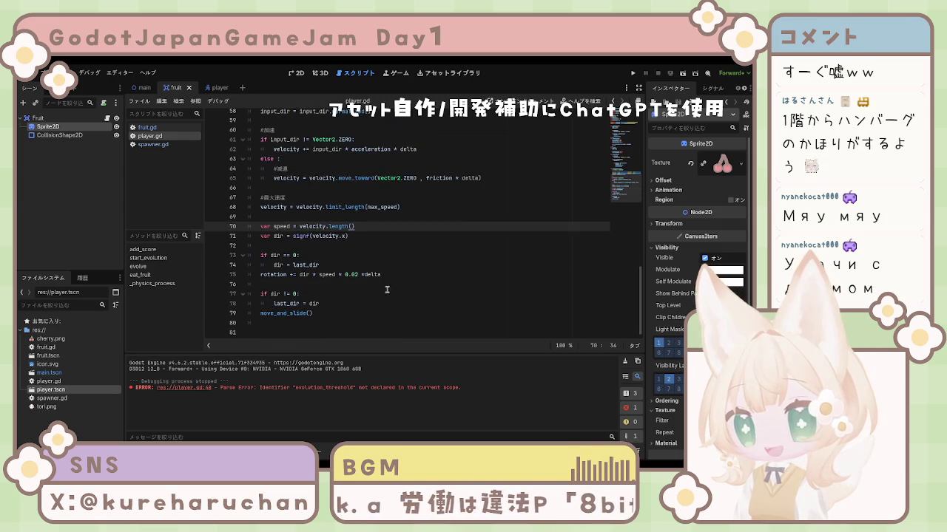
pyautogui.click(328, 318)
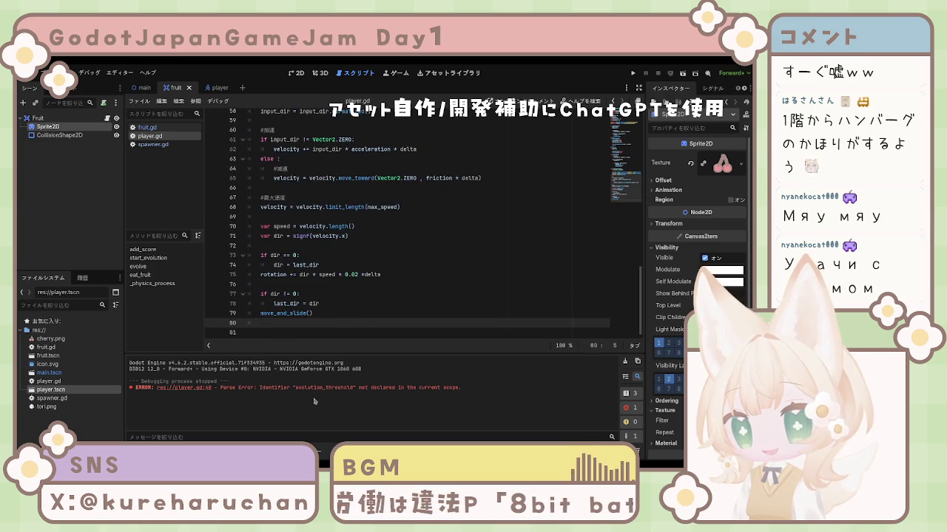
pyautogui.click(326, 275)
pyautogui.scroll(6, 329, 272)
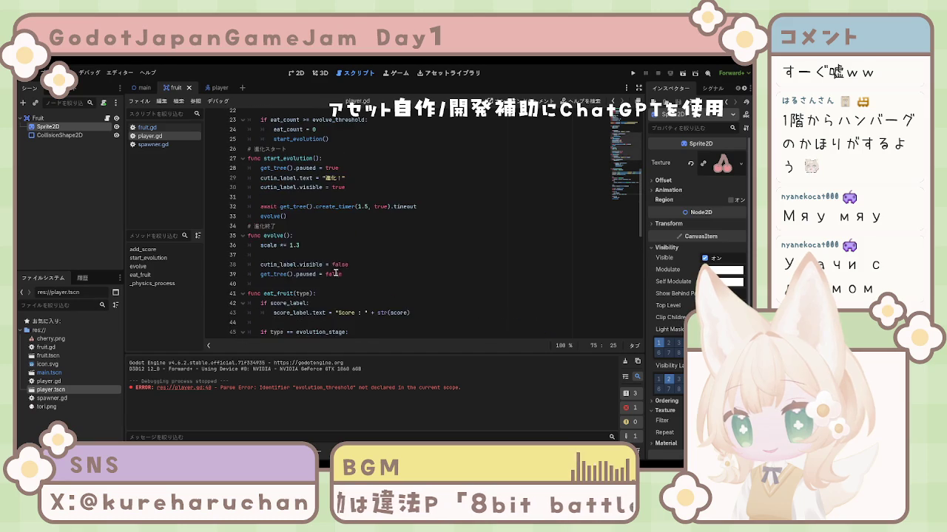
pyautogui.scroll(-6, 357, 264)
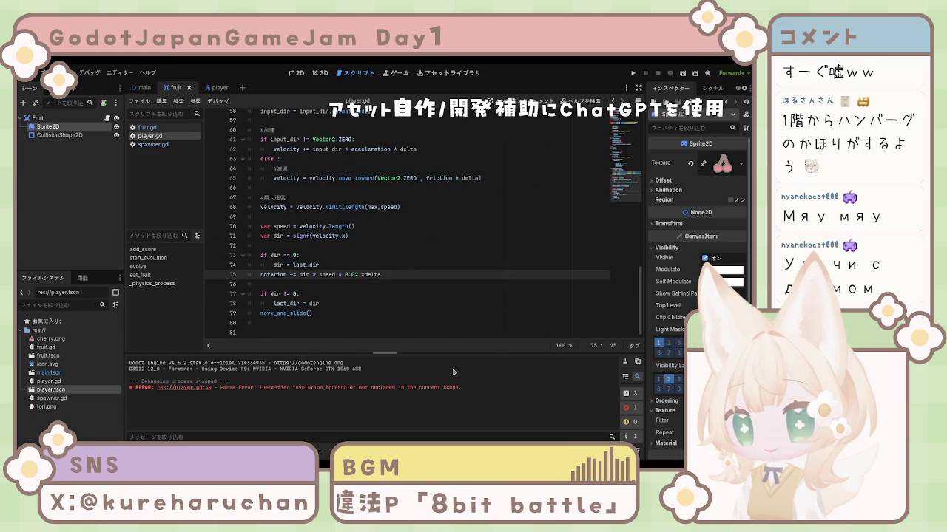
pyautogui.click(633, 72)
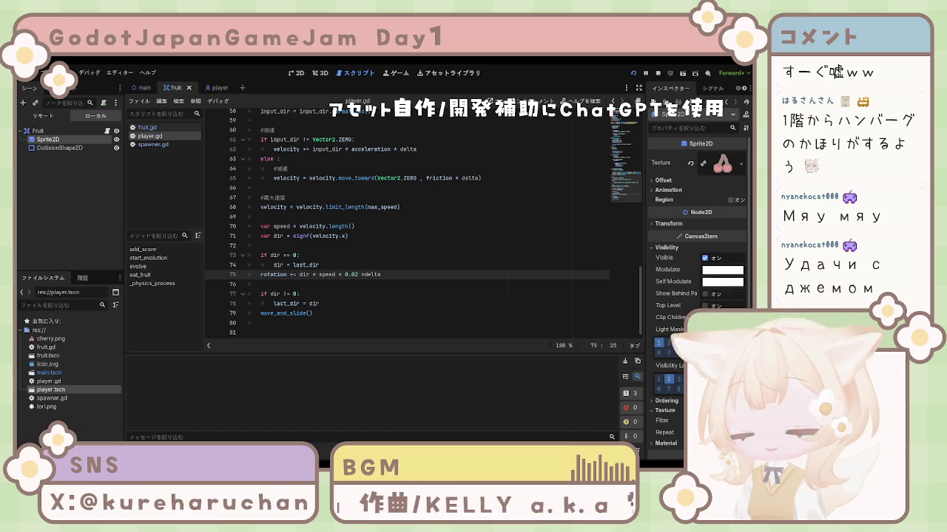
# Steer the player onto a fruit to raise the score to 16, then stop the game with F8.
pyautogui.press('Right')
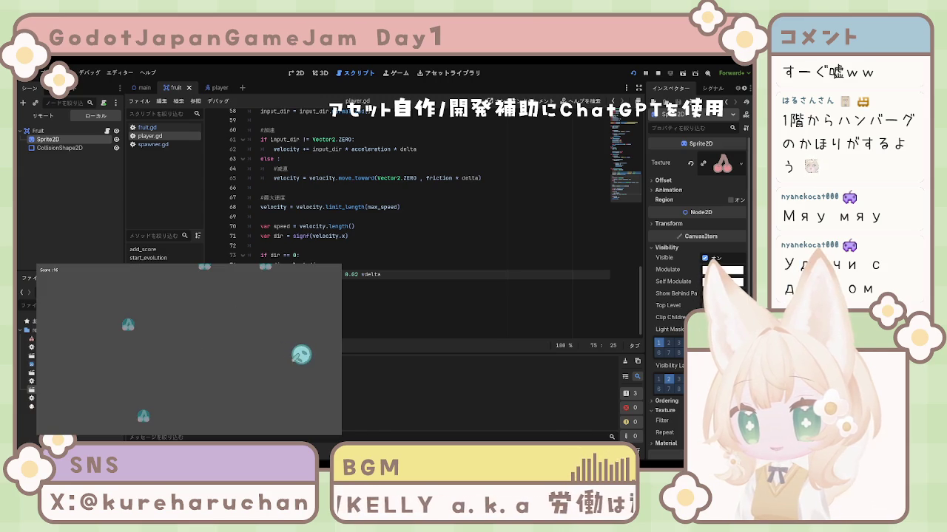
pyautogui.press('F8')
pyautogui.click(384, 285)
pyautogui.scroll(15, 384, 285)
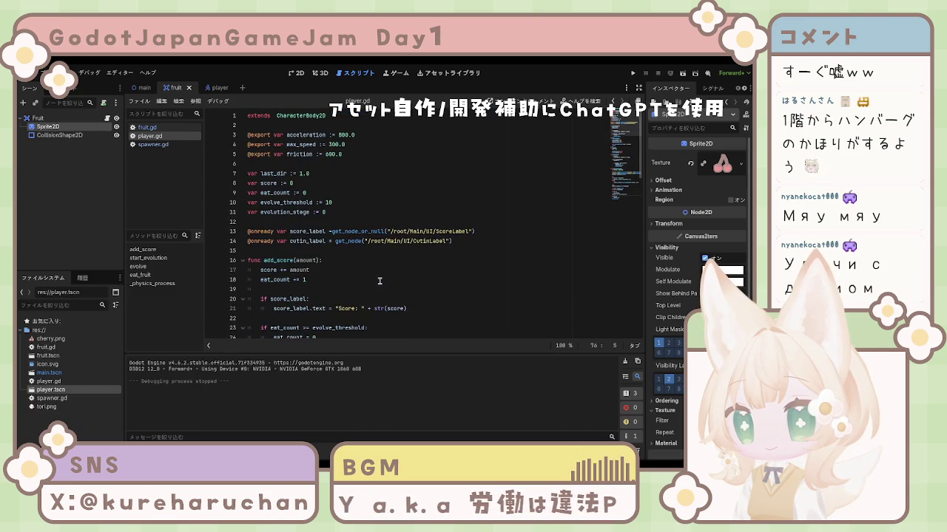
pyautogui.scroll(-5, 380, 280)
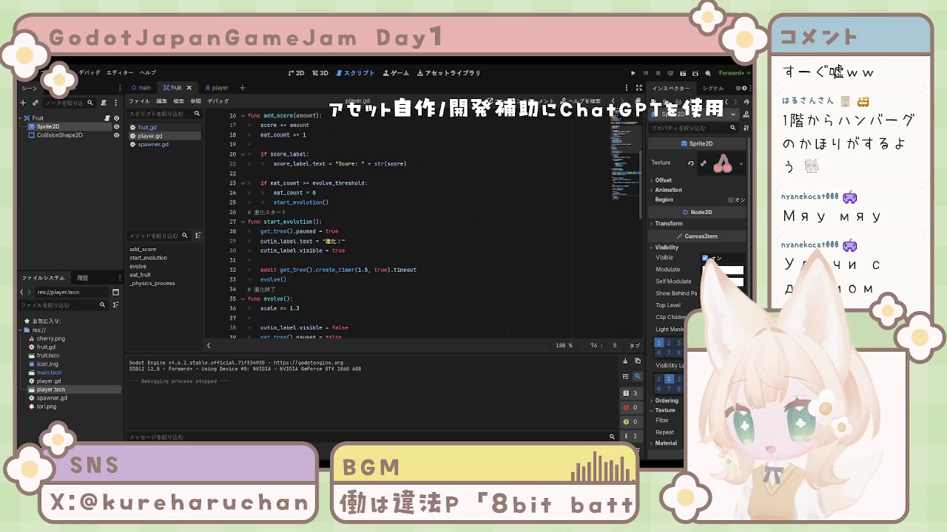
# Delete the 'body.add_score(1)' line from fruit.gd and run the game again.
pyautogui.click(152, 128)
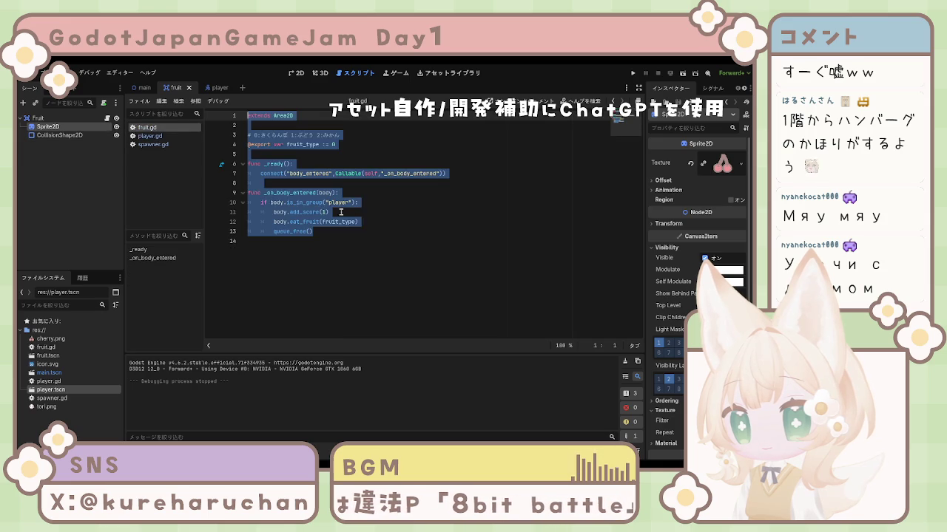
pyautogui.click(325, 234)
pyautogui.moveTo(330, 212); pyautogui.dragTo(232, 212)
pyautogui.press('BackSpace')
pyautogui.press('BackSpace')
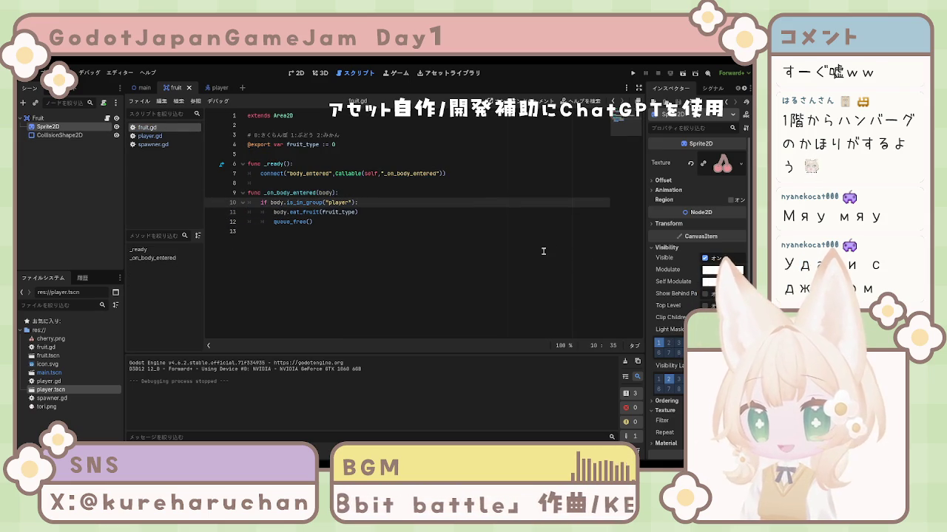
pyautogui.click(361, 232)
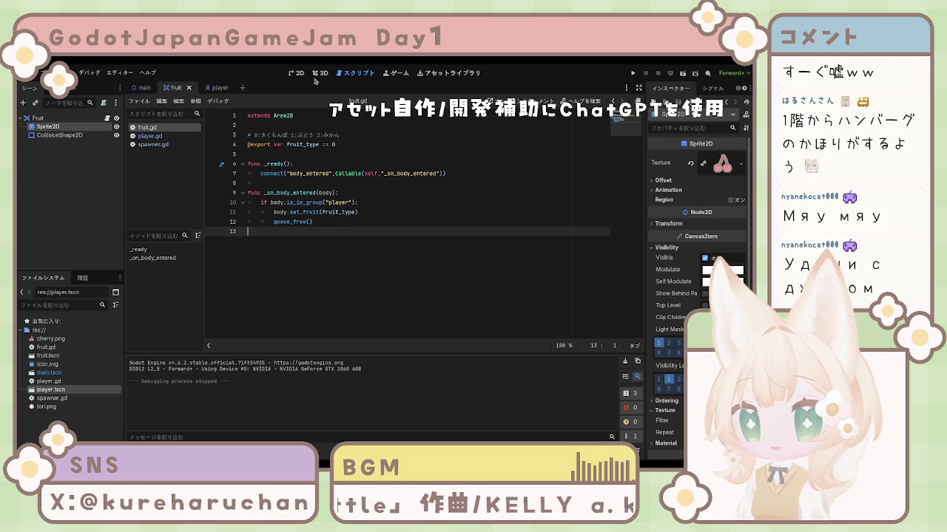
pyautogui.click(632, 73)
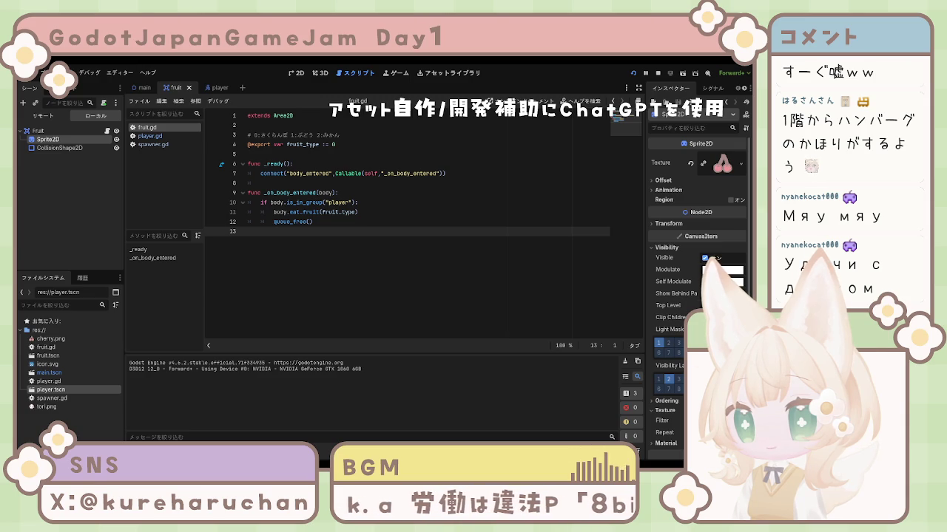
# Move the player with the arrow keys to eat the cherries, then stop the run with F8.
pyautogui.press('F5')
pyautogui.press('Left')
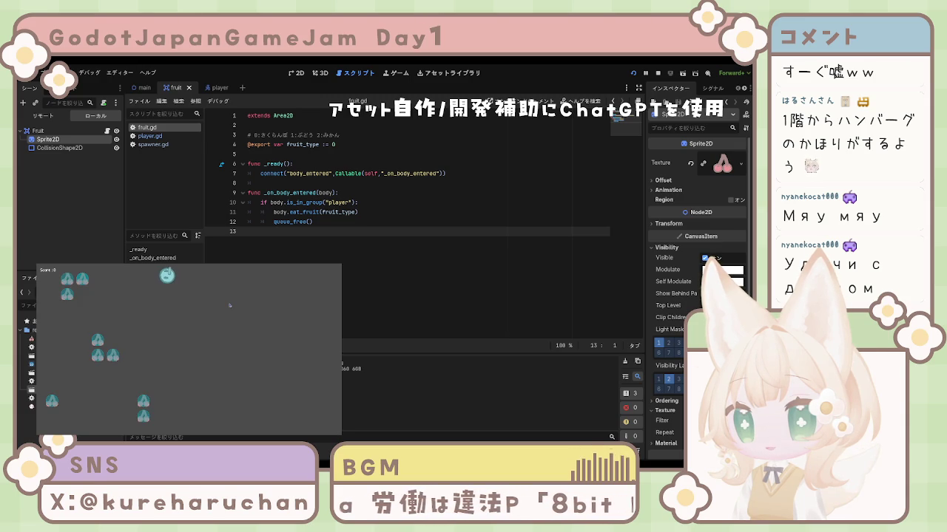
pyautogui.press('Down')
pyautogui.press('Left')
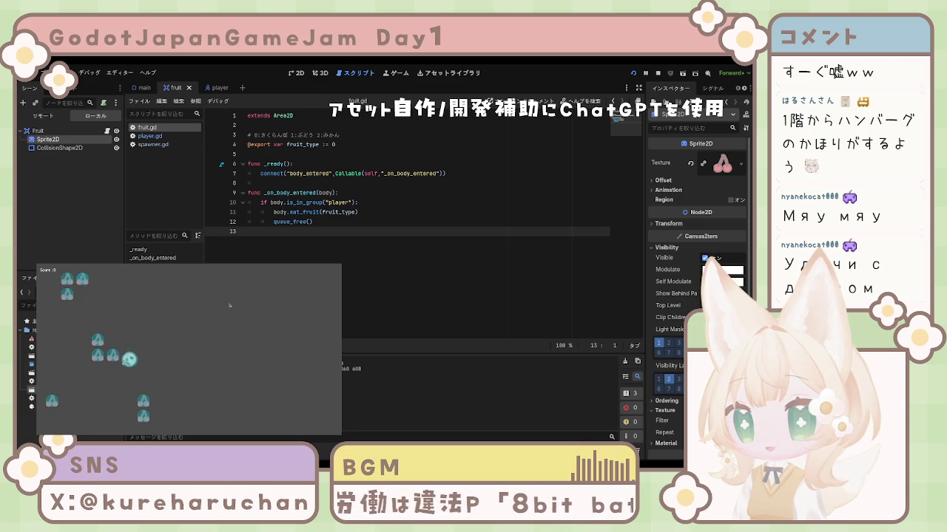
pyautogui.press('Up')
pyautogui.press('Up')
pyautogui.press('Right')
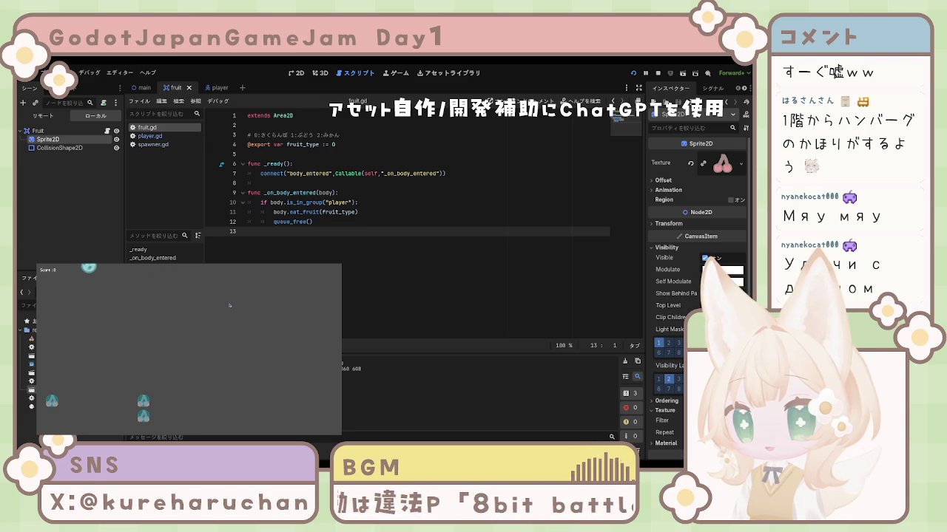
pyautogui.press('Down')
pyautogui.press('Down')
pyautogui.press('Right')
pyautogui.press('Left')
pyautogui.press('Up')
pyautogui.press('Right')
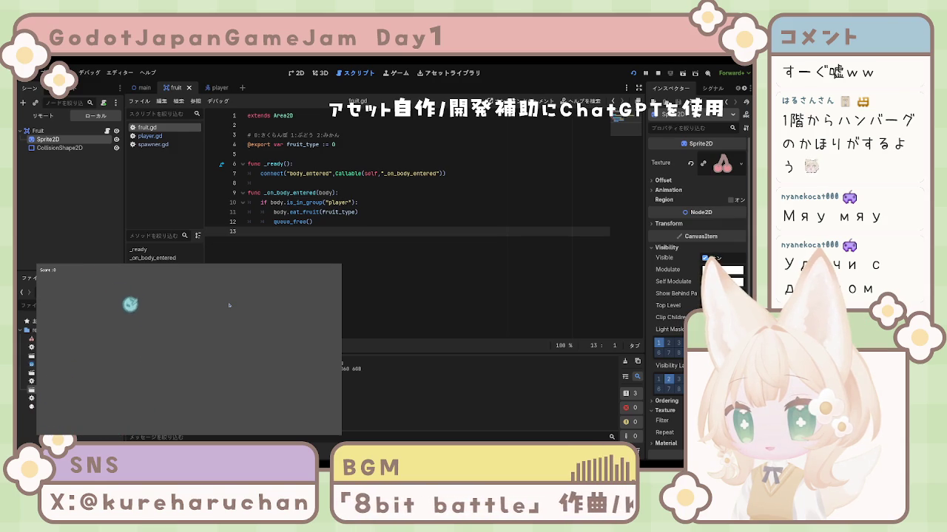
pyautogui.press('Down')
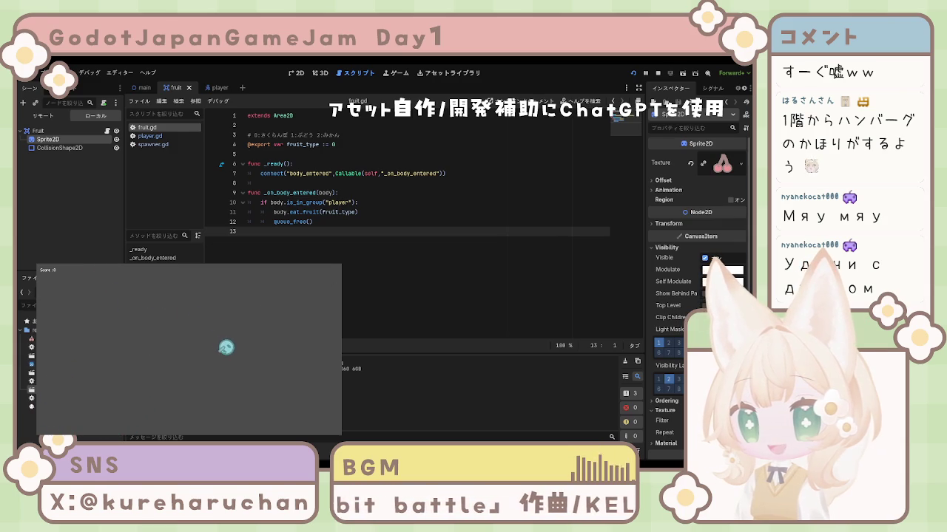
pyautogui.press('F8')
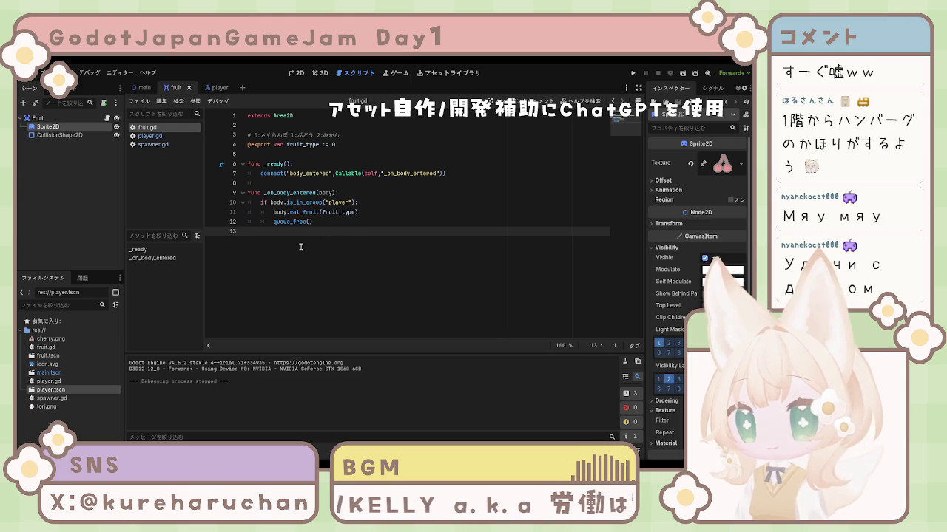
# Switch to player.gd and select all of its code.
pyautogui.click(148, 137)
pyautogui.click(405, 256)
pyautogui.hotkey('ctrl', 'a')
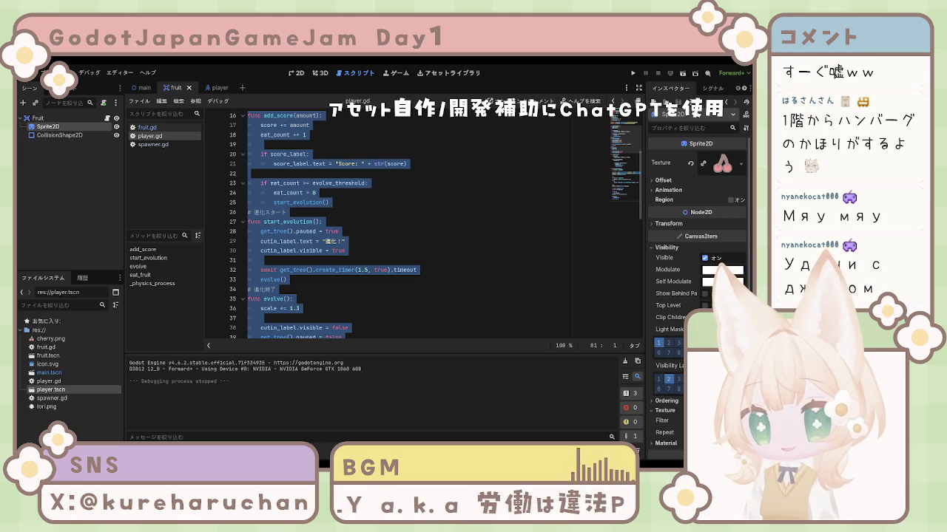
# Switch to fruit.gd and place the caret at the end of line 4, the fruit_type line.
pyautogui.scroll(5, 444, 222)
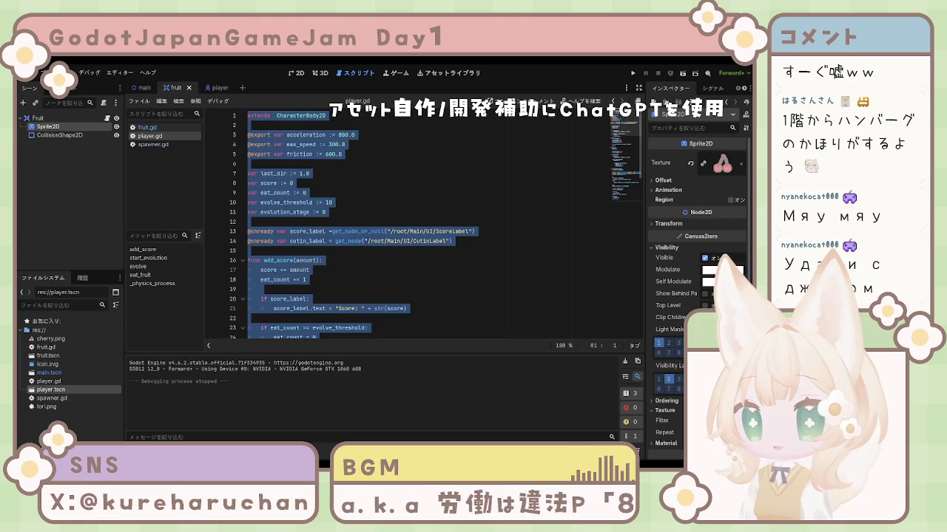
pyautogui.click(147, 127)
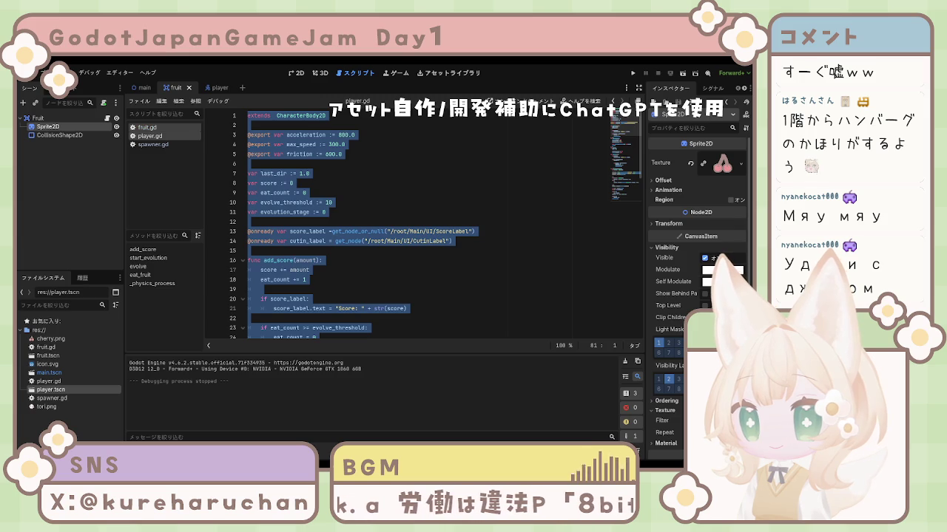
pyautogui.click(423, 212)
pyautogui.click(342, 145)
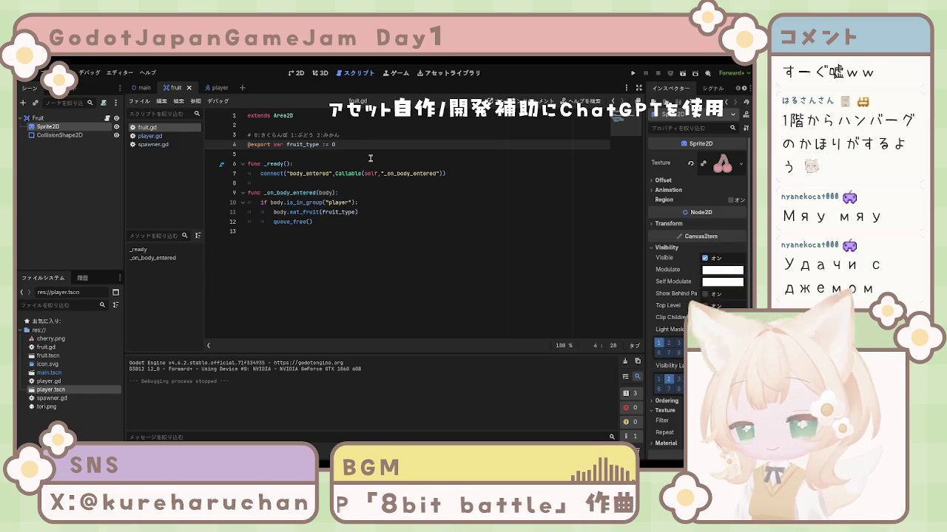
# Add the exported score_value := 1 variable to fruit.gd, delete its trailing comment, and save.
pyautogui.press('Return')
pyautogui.write('@export var score_value := 1  # スコア')
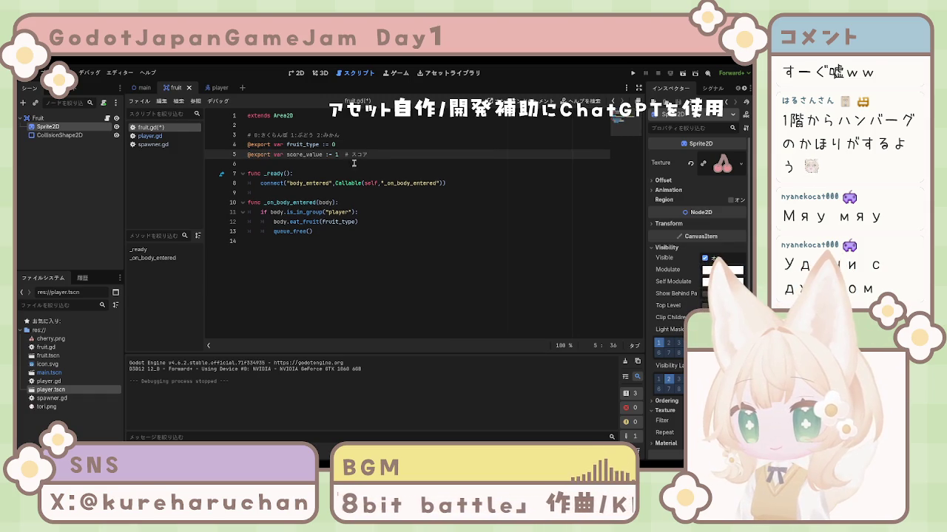
pyautogui.moveTo(344, 154); pyautogui.dragTo(369, 154)
pyautogui.press('BackSpace')
pyautogui.press('BackSpace')
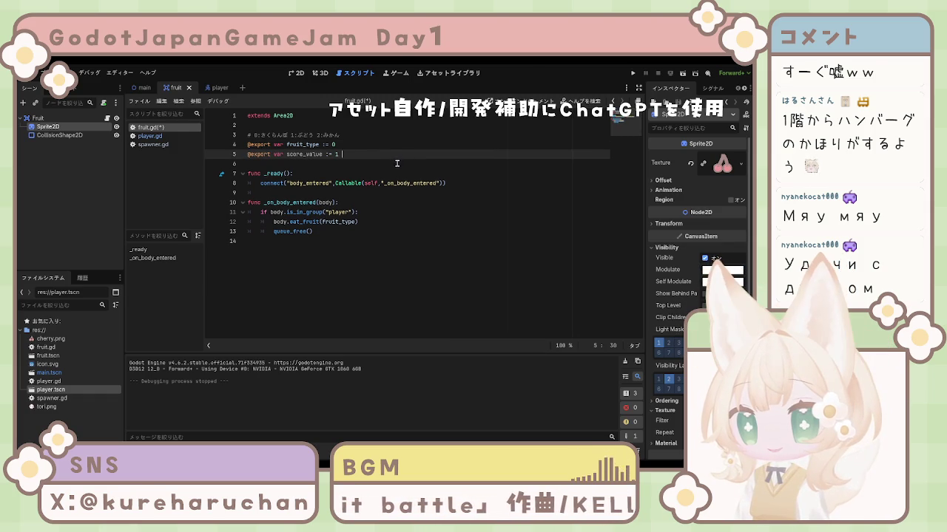
pyautogui.hotkey('ctrl', 's')
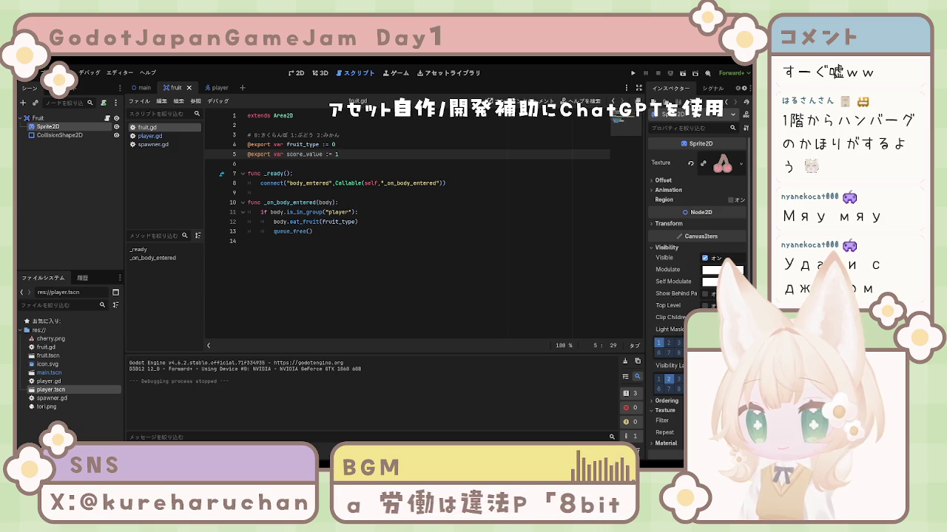
# Replace the eat_fruit call with try_eat_fruit(fruit_level, score_value, global_position).
pyautogui.moveTo(273, 222); pyautogui.dragTo(392, 226)
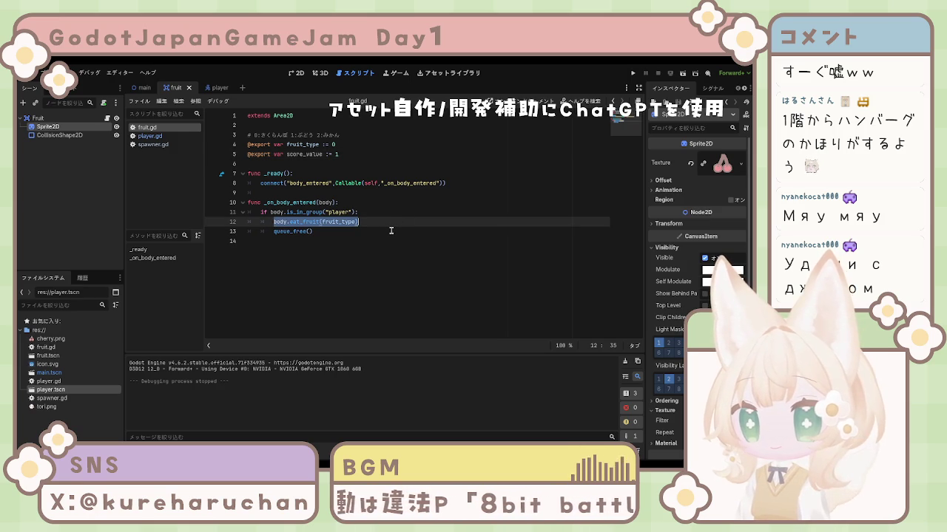
pyautogui.click(391, 231)
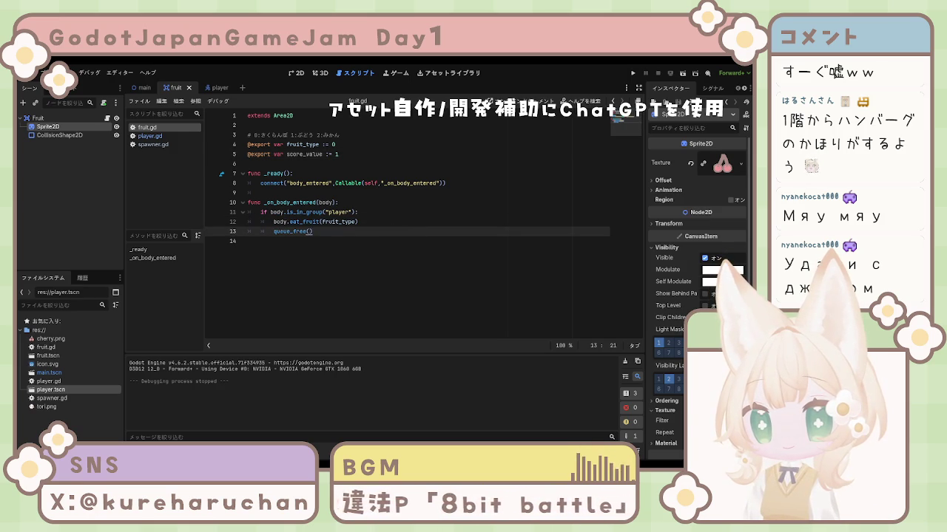
pyautogui.press('Down')
pyautogui.moveTo(273, 221); pyautogui.dragTo(359, 222)
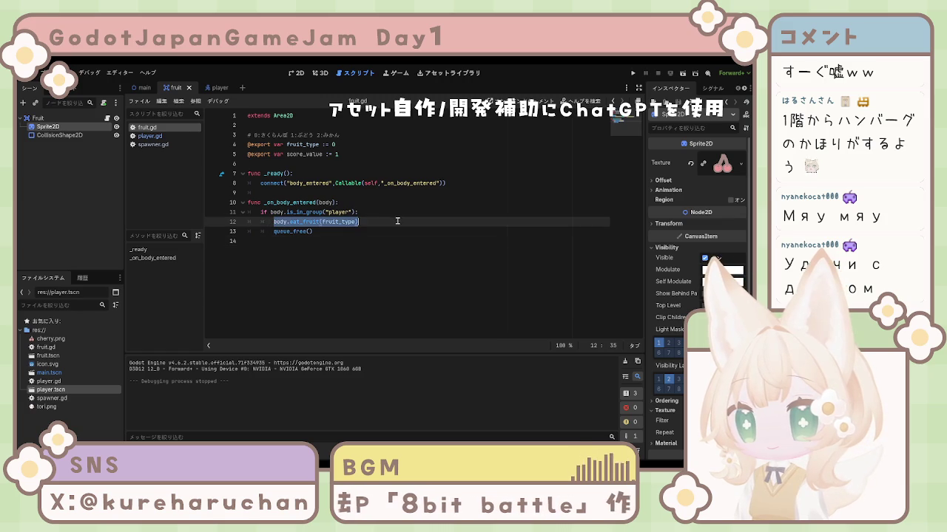
pyautogui.write('body.try_eat_fruit(fruit_level, score_value, global_position)')
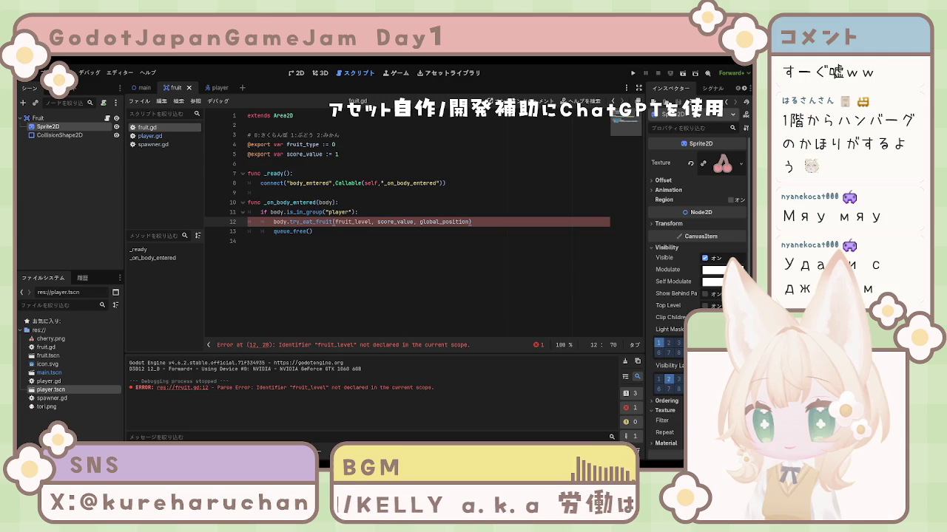
# Add the exported fruit_level := 0 variable below line 4 of fruit.gd.
pyautogui.click(376, 148)
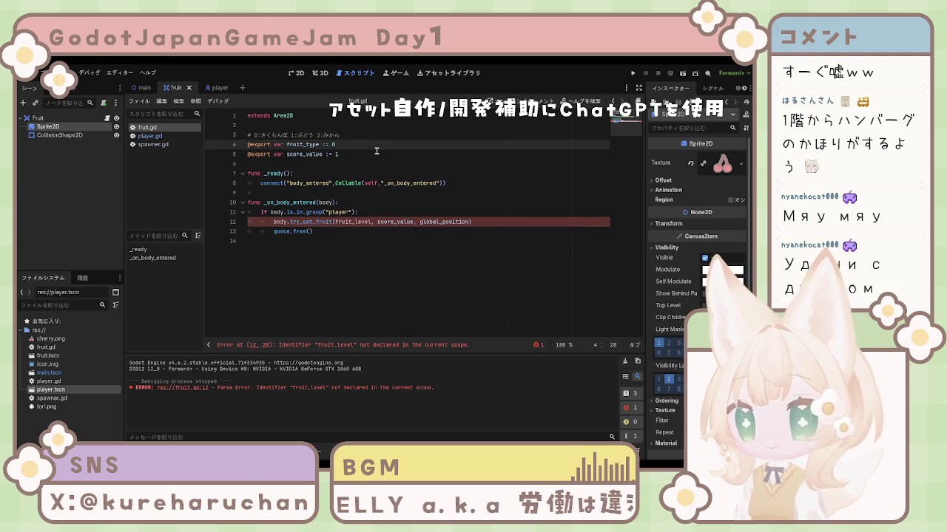
pyautogui.press('Return')
pyautogui.write('@export var fruit_level := 0')
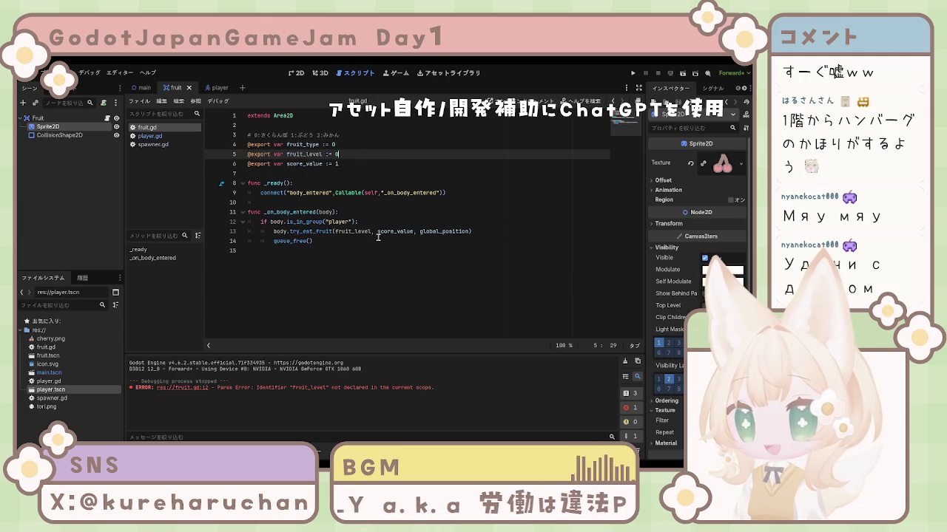
pyautogui.click(378, 241)
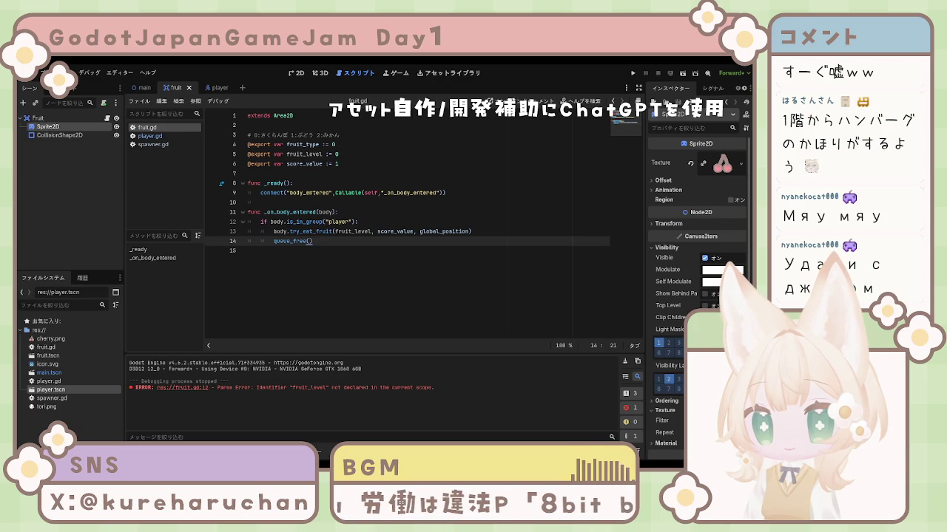
pyautogui.click(149, 136)
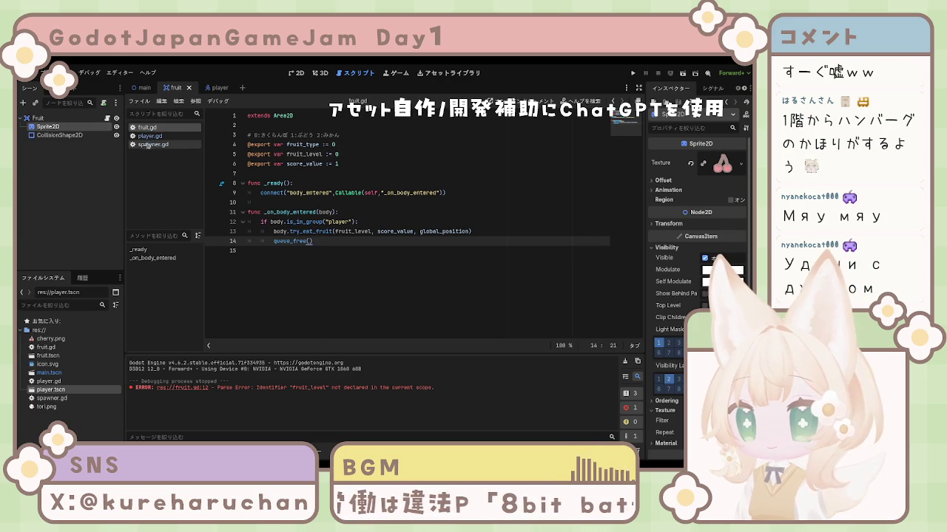
# Select all of player.gd, then scroll through the script to review it.
pyautogui.hotkey('ctrl', 'a')
pyautogui.click(355, 259)
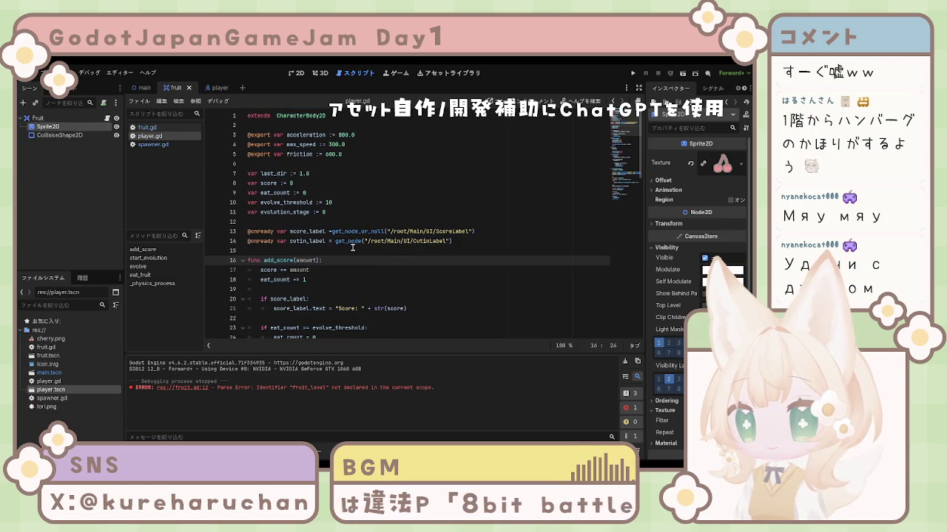
pyautogui.scroll(-5, 361, 247)
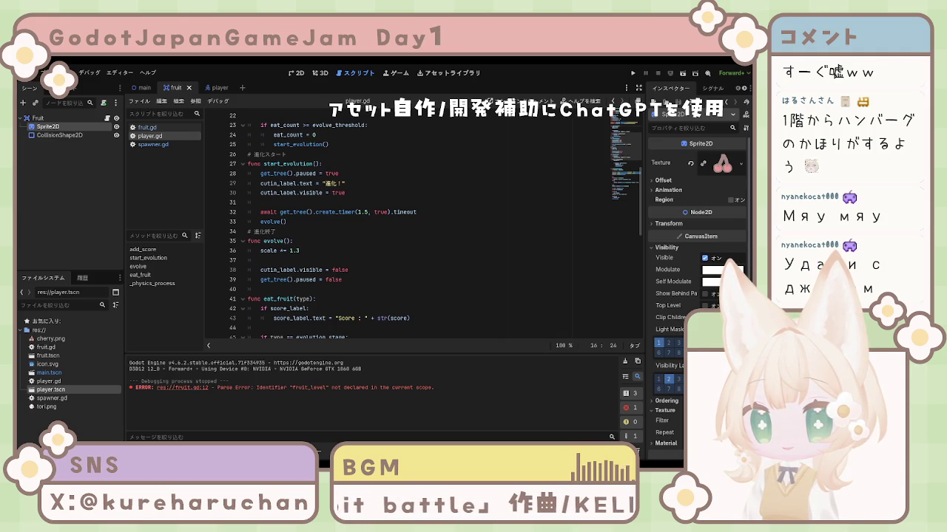
pyautogui.scroll(5, 407, 222)
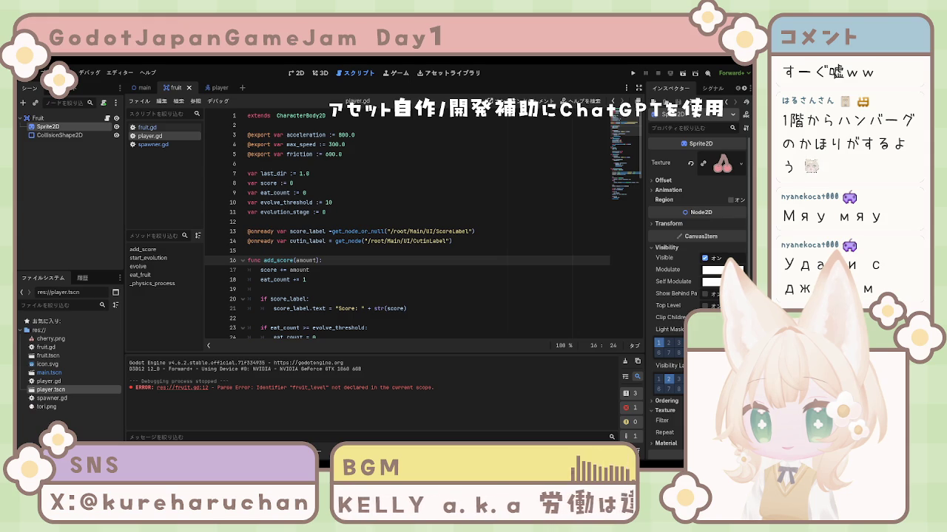
pyautogui.scroll(-1, 407, 221)
pyautogui.scroll(-4, 421, 226)
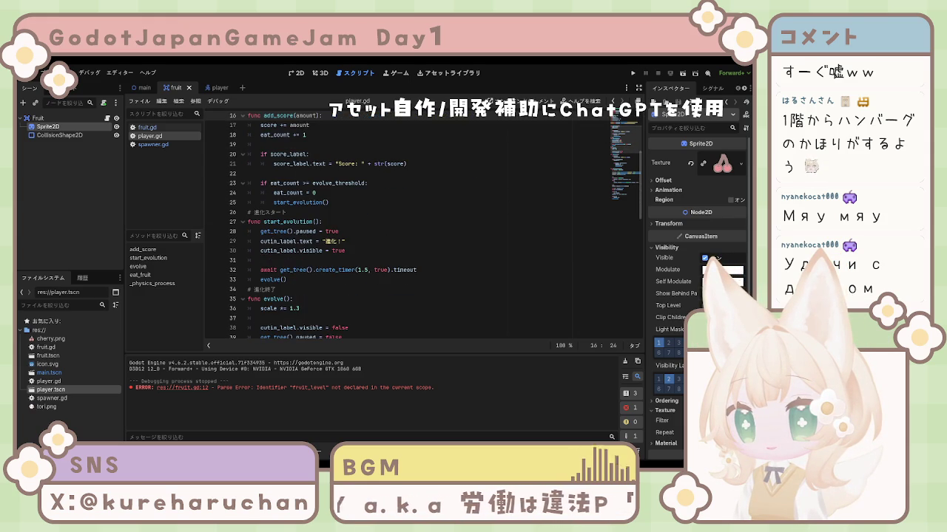
pyautogui.scroll(-1, 422, 225)
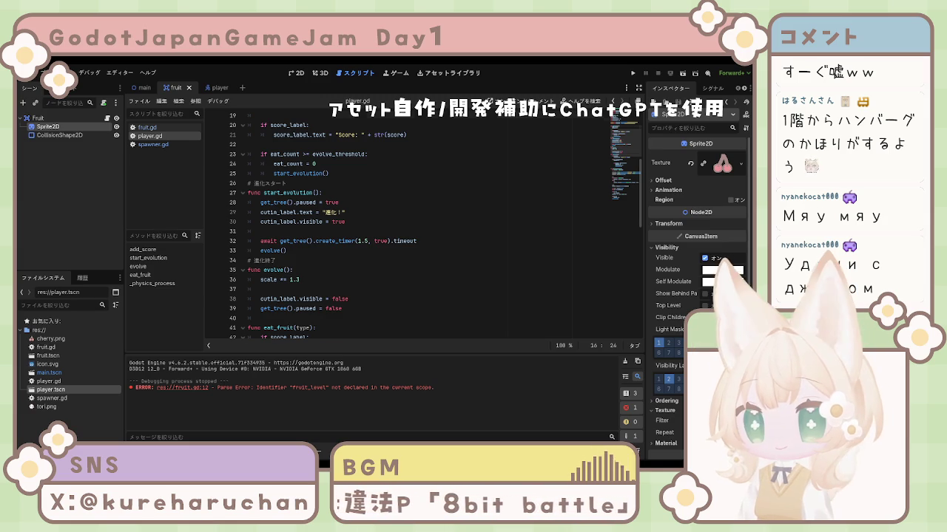
pyautogui.scroll(3, 422, 222)
pyautogui.scroll(-2, 421, 222)
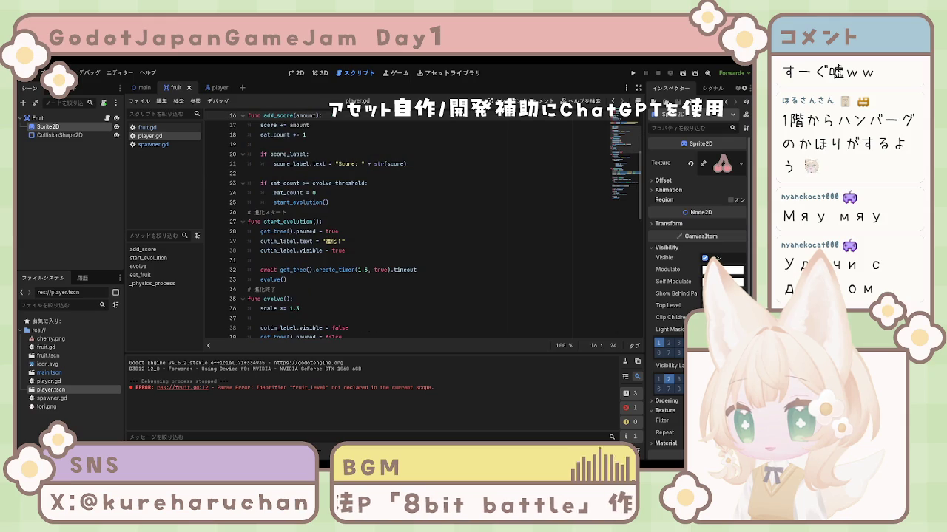
# Check the code after start_evolution() on line 25, then select the whole script again.
pyautogui.click(345, 203)
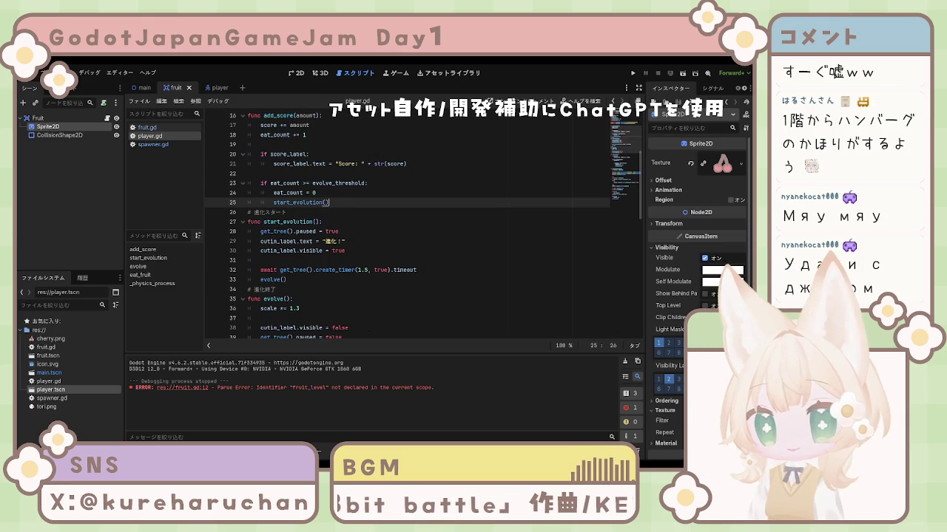
pyautogui.scroll(-4, 345, 252)
pyautogui.scroll(-3, 345, 252)
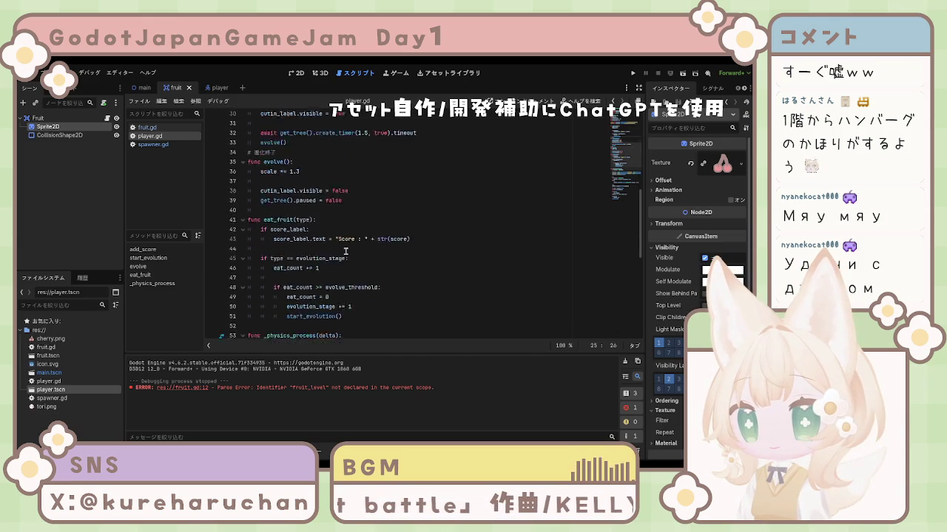
pyautogui.scroll(11, 345, 251)
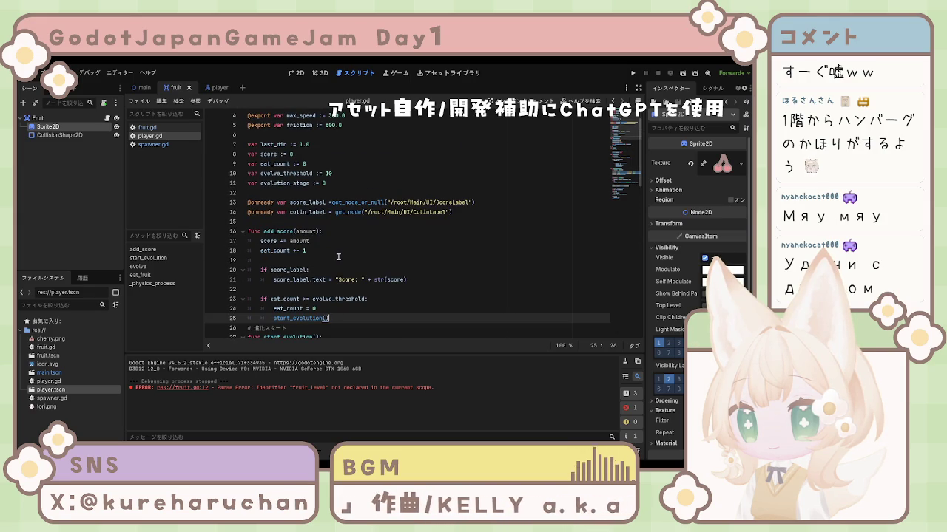
pyautogui.scroll(-2, 338, 257)
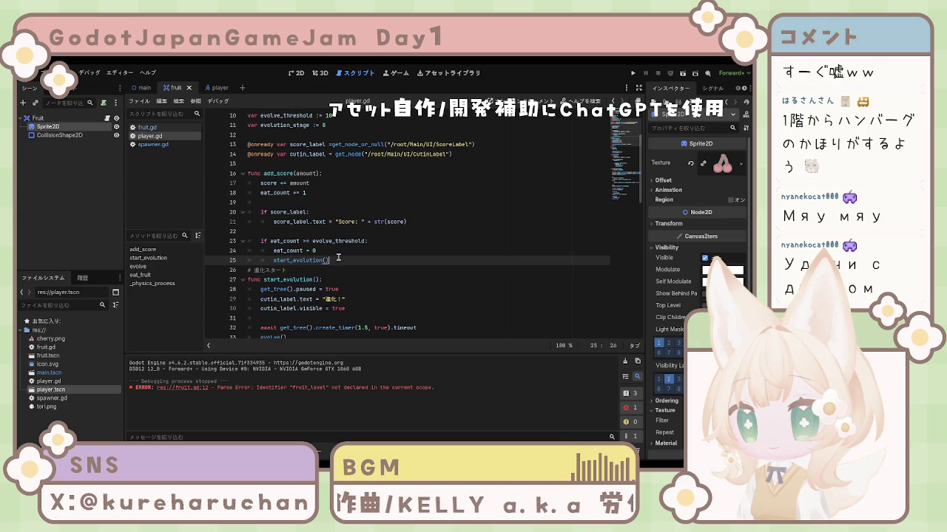
pyautogui.scroll(-1, 338, 256)
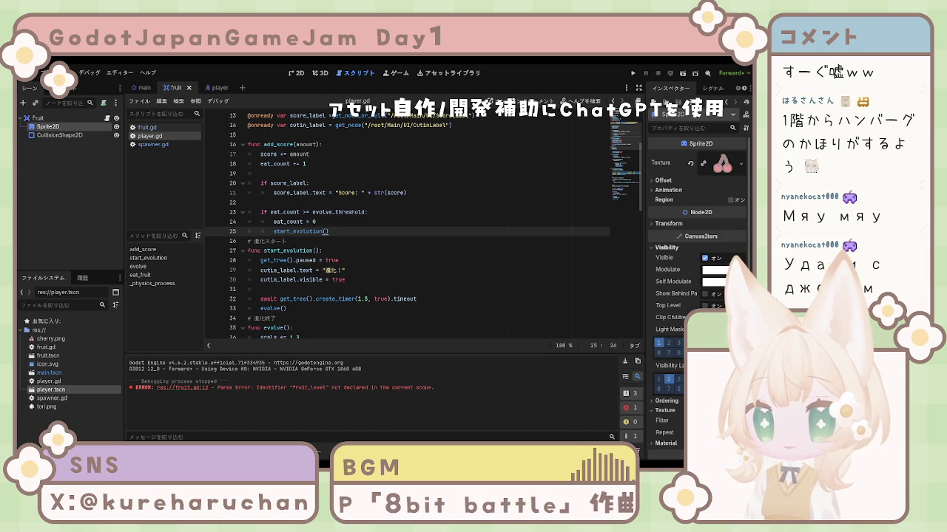
pyautogui.hotkey('ctrl', 'a')
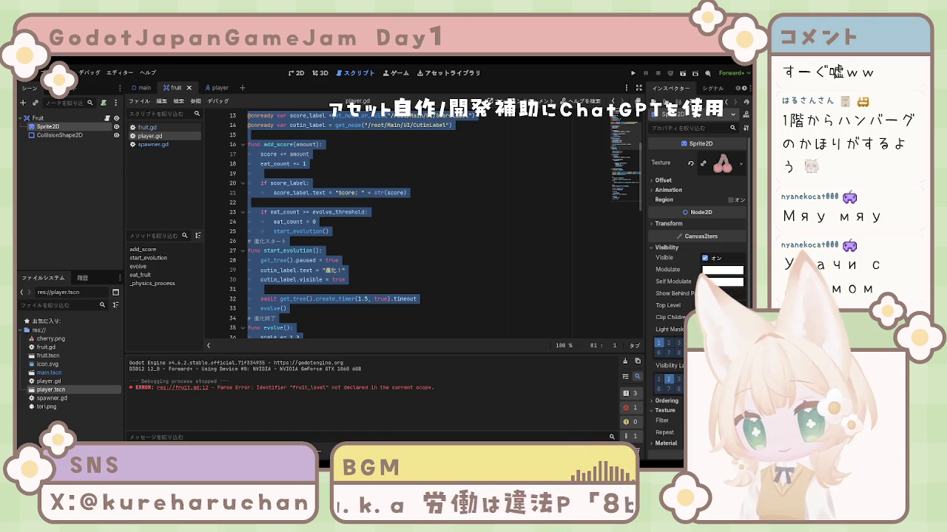
pyautogui.scroll(2, 415, 222)
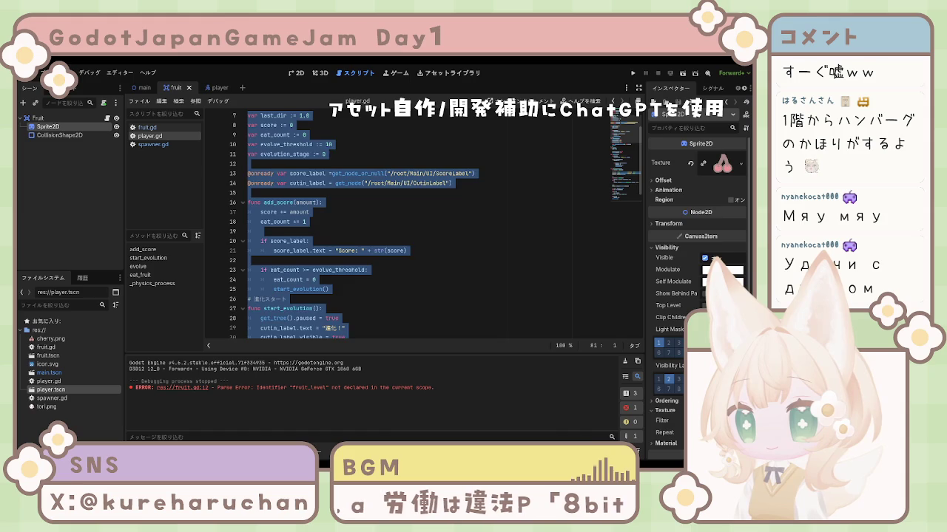
pyautogui.scroll(-1, 322, 257)
pyautogui.click(323, 260)
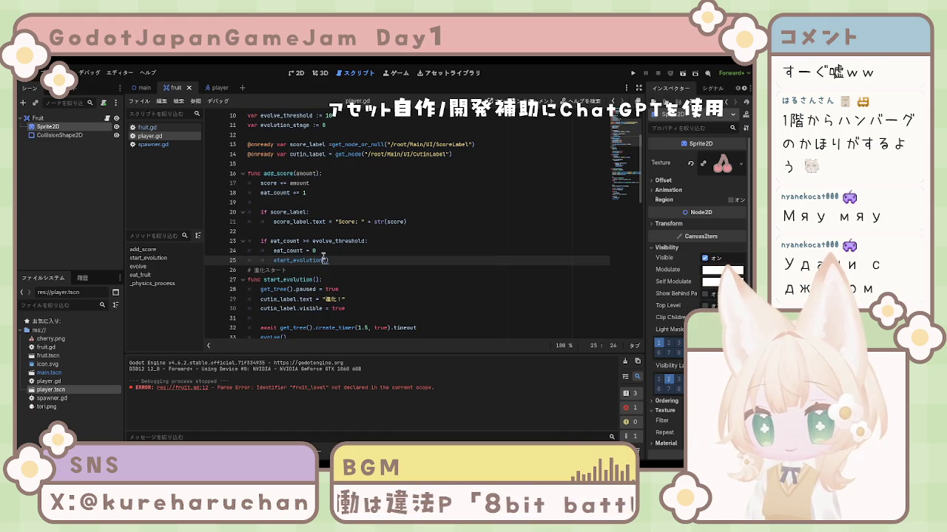
pyautogui.scroll(-3, 323, 256)
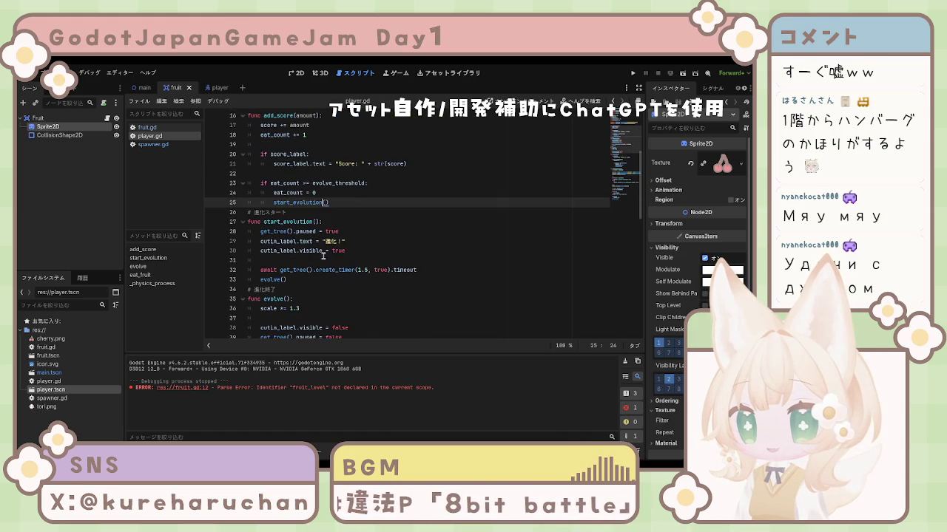
pyautogui.scroll(-2, 323, 256)
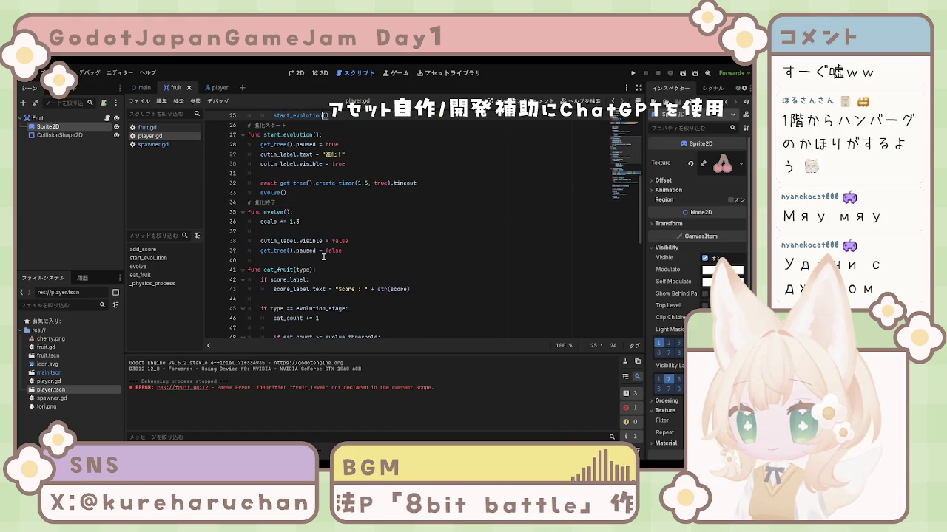
pyautogui.scroll(-3, 324, 255)
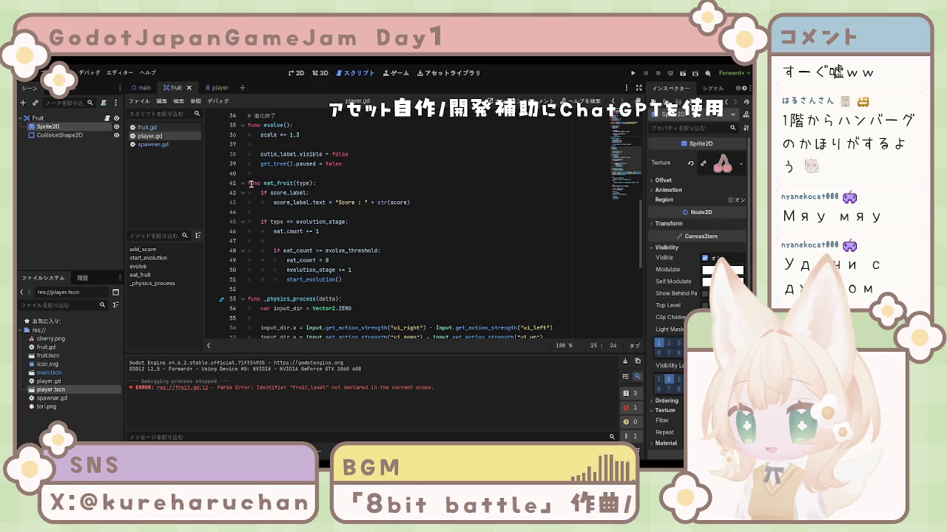
pyautogui.moveTo(248, 181)
pyautogui.mouseDown()
pyautogui.moveTo(355, 274)
pyautogui.moveTo(384, 277)
pyautogui.mouseUp()
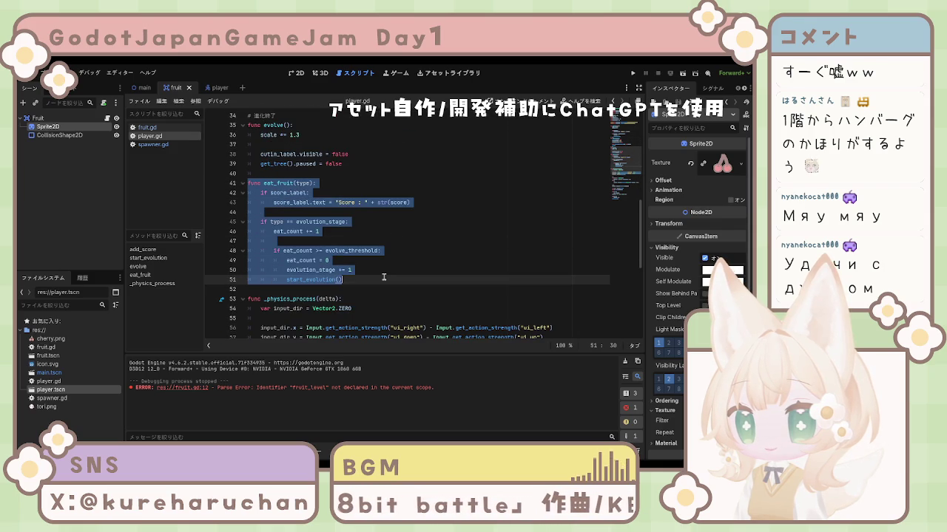
# Paste the new eat_fruit(level, score_value, fruit_pos) over the old function on lines 41–51.
pyautogui.click(384, 278)
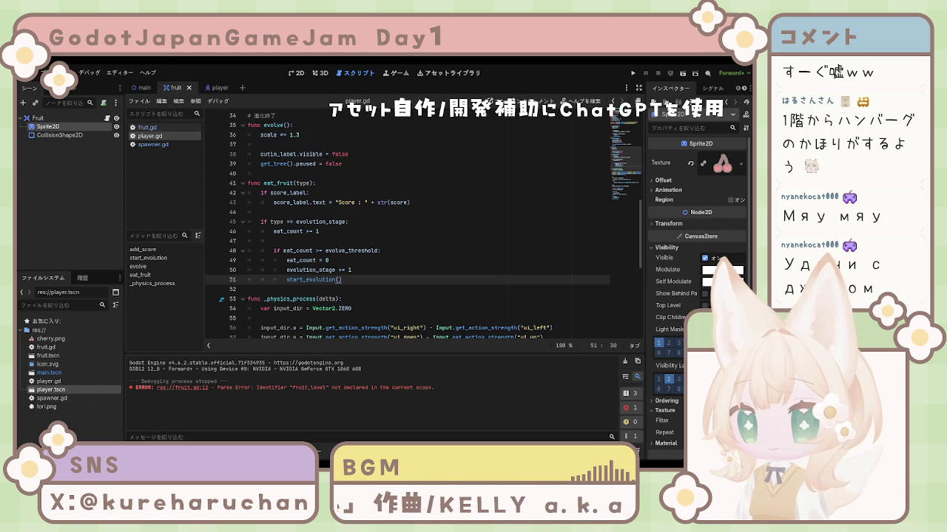
pyautogui.moveTo(247, 183)
pyautogui.mouseDown()
pyautogui.moveTo(347, 223)
pyautogui.moveTo(368, 277)
pyautogui.mouseUp()
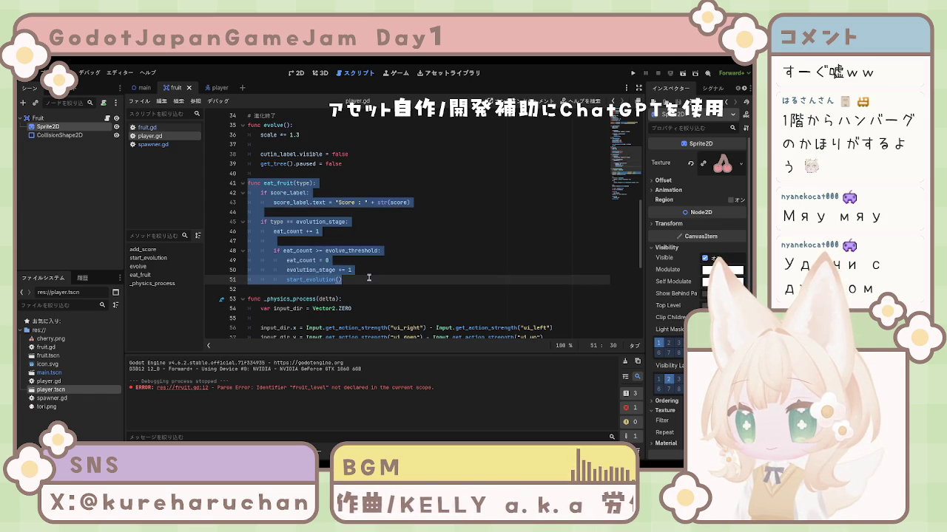
pyautogui.hotkey('ctrl', 'v')
# Check the pasted eat_fruit code, then undo and reapply the new version with knockback.
pyautogui.scroll(2, 311, 186)
pyautogui.click(348, 214)
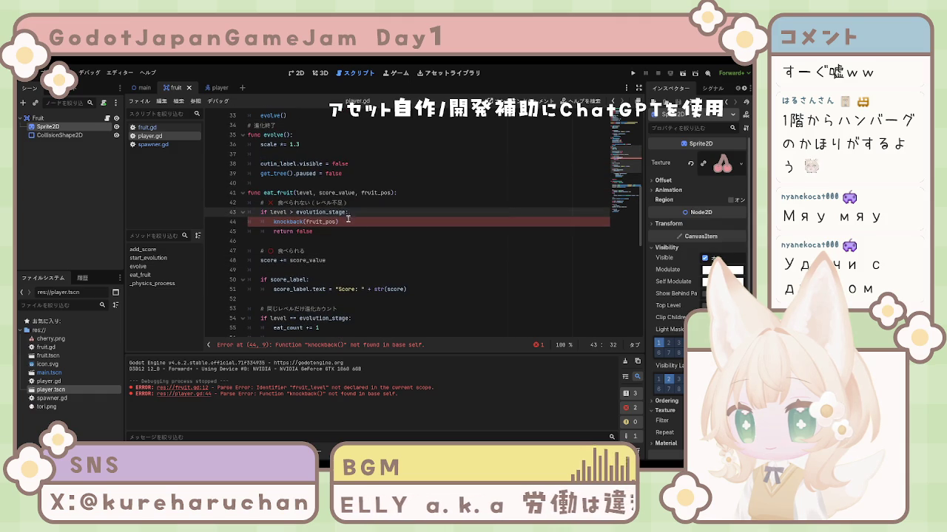
pyautogui.click(348, 222)
pyautogui.click(345, 231)
pyautogui.click(347, 261)
pyautogui.scroll(2, 347, 259)
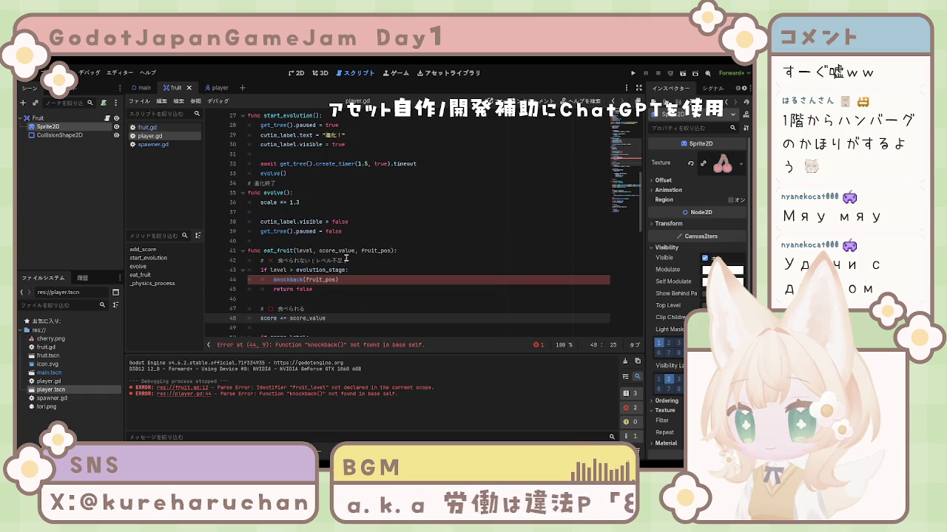
pyautogui.hotkey('ctrl', 'z')
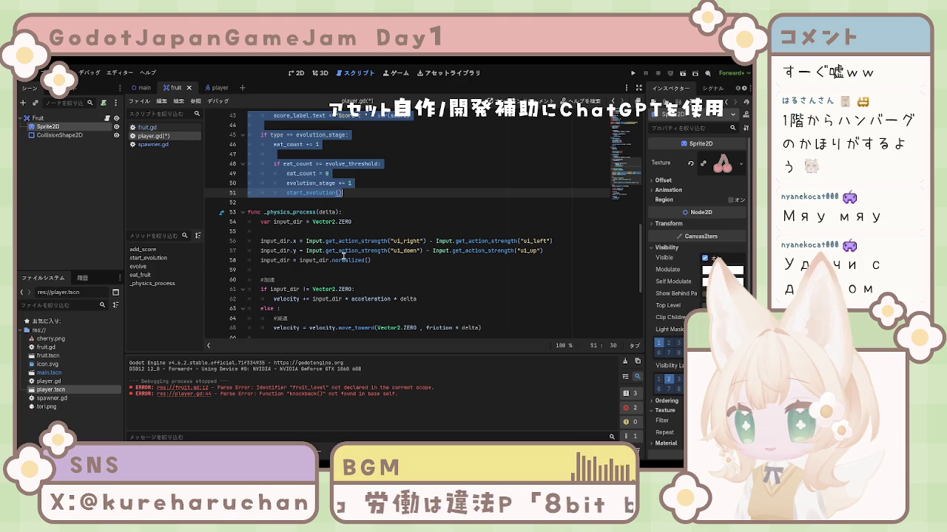
pyautogui.hotkey('ctrl', 'v')
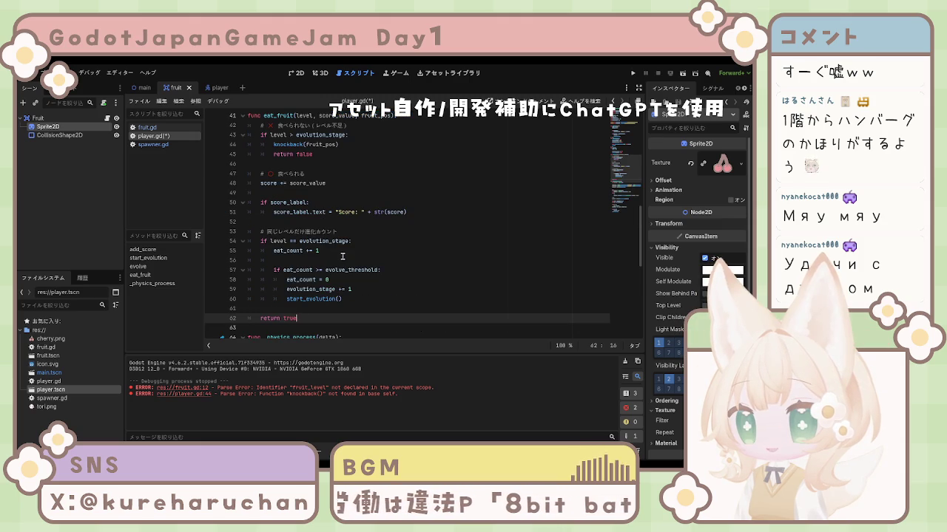
# Review the new eat_fruit function from its declaration to the knockback call on line 44.
pyautogui.scroll(2, 343, 256)
pyautogui.scroll(1, 282, 271)
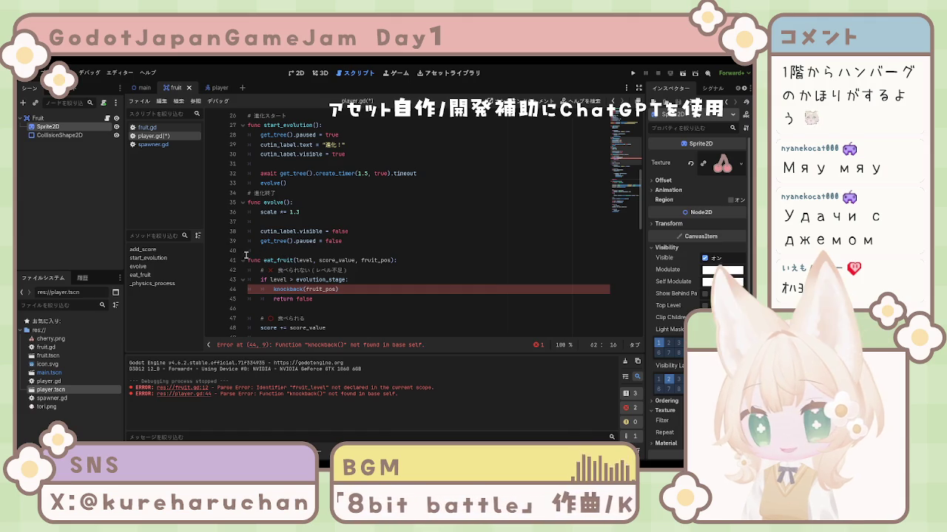
pyautogui.click(275, 260)
pyautogui.click(283, 289)
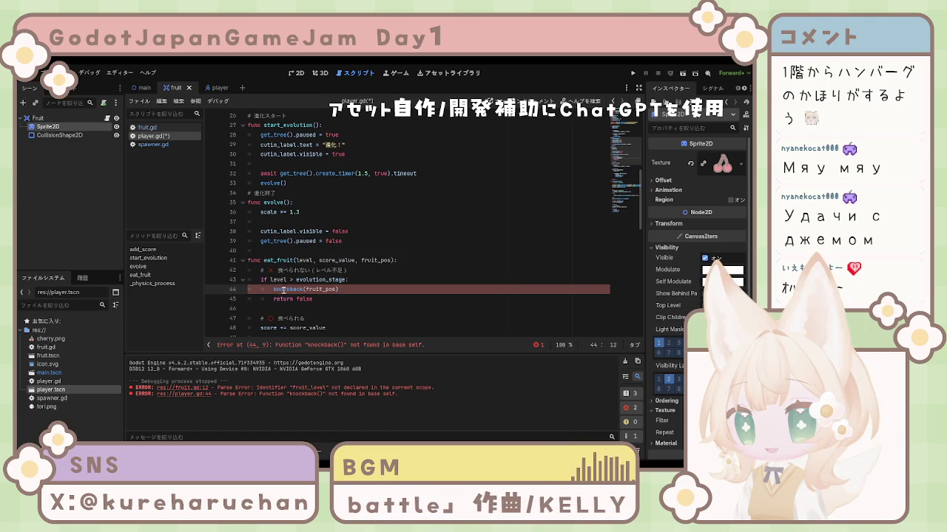
pyautogui.press('Up')
pyautogui.press('End')
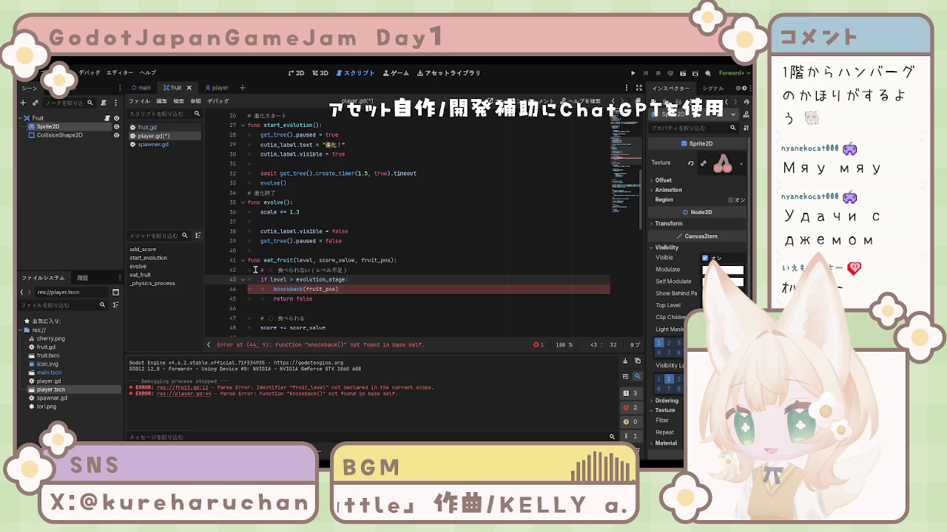
pyautogui.scroll(-3, 258, 255)
pyautogui.scroll(-5, 260, 251)
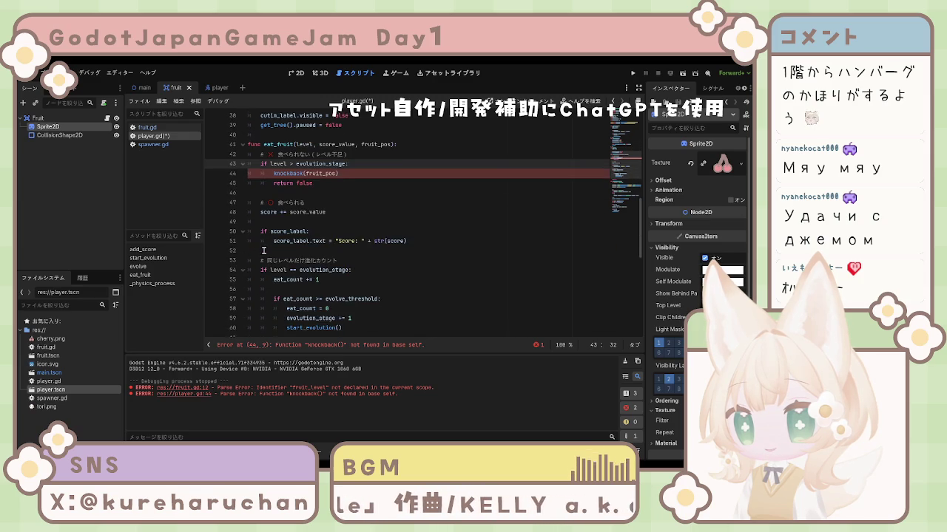
pyautogui.scroll(-6, 264, 251)
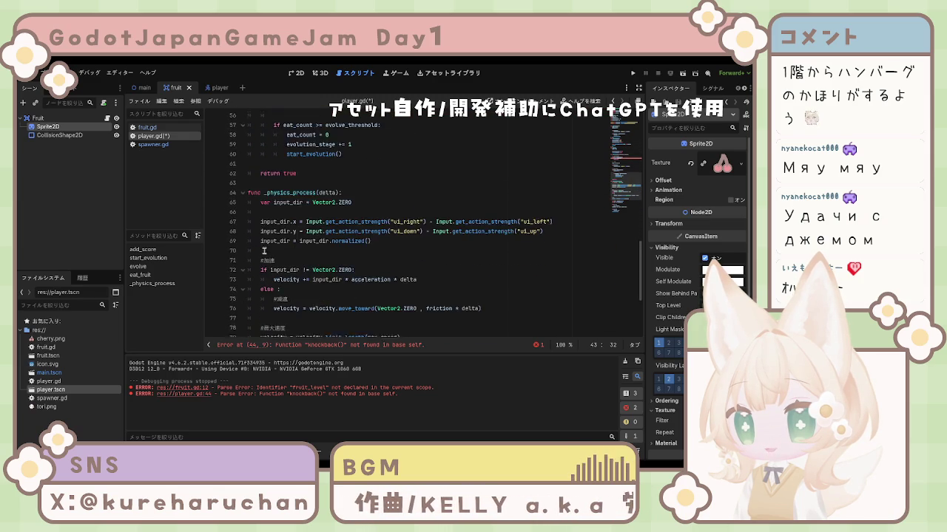
pyautogui.scroll(1, 266, 255)
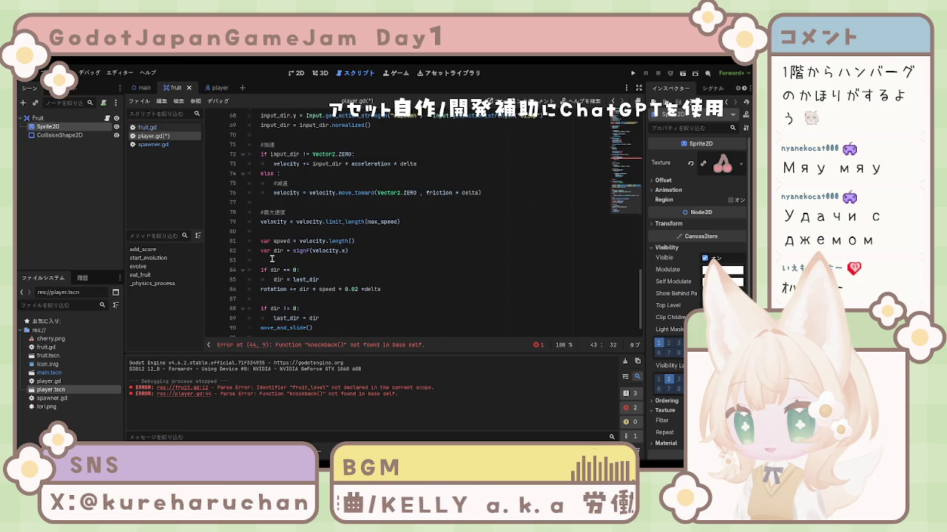
pyautogui.scroll(3, 272, 258)
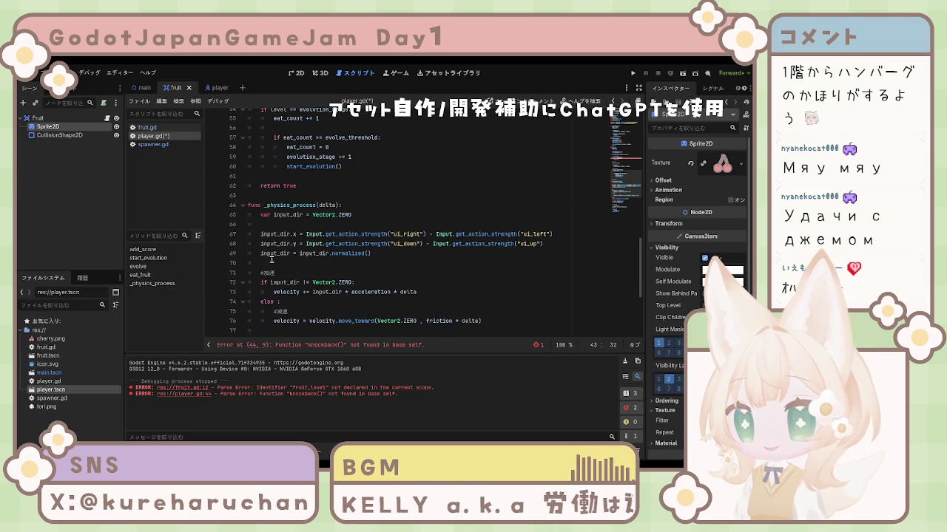
pyautogui.scroll(2, 272, 258)
# Insert the comment '# プレイヤーの移動の処理' above func _physics_process.
pyautogui.click(280, 255)
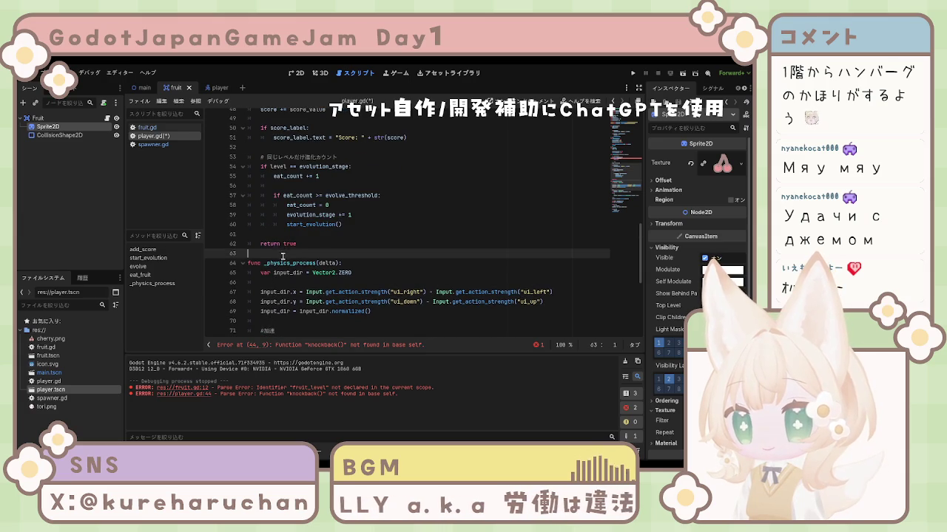
pyautogui.press('Return')
pyautogui.press('Return')
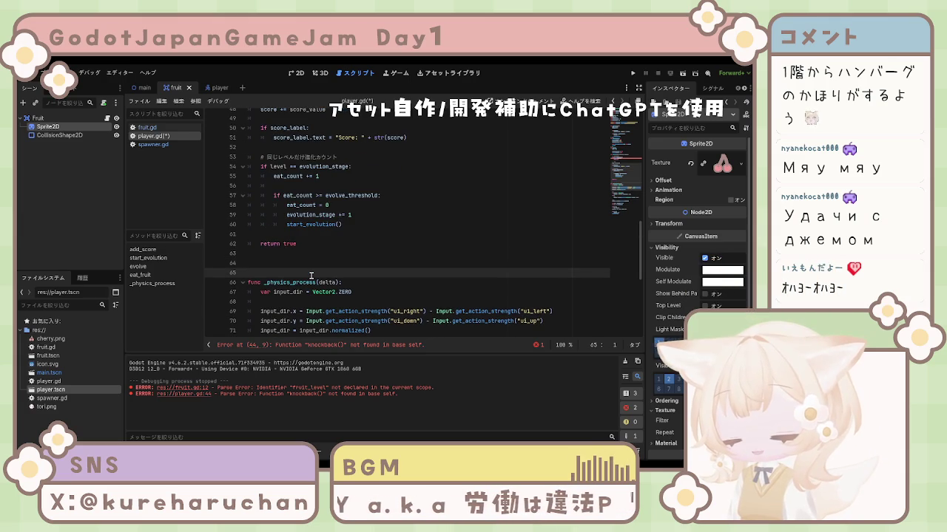
pyautogui.write('#')
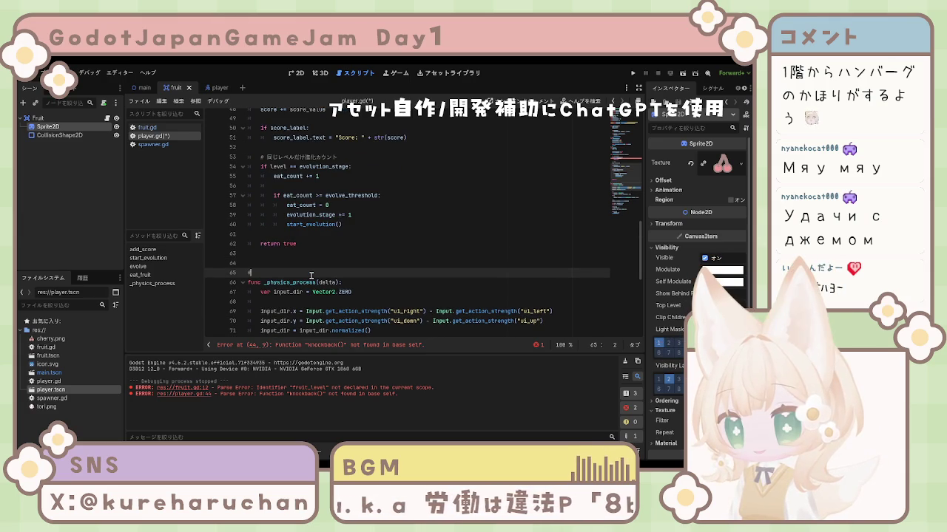
pyautogui.write(' プレイヤーの')
pyautogui.write('どう')
pyautogui.write('り')
pyautogui.press('space')
pyautogui.press('Return')
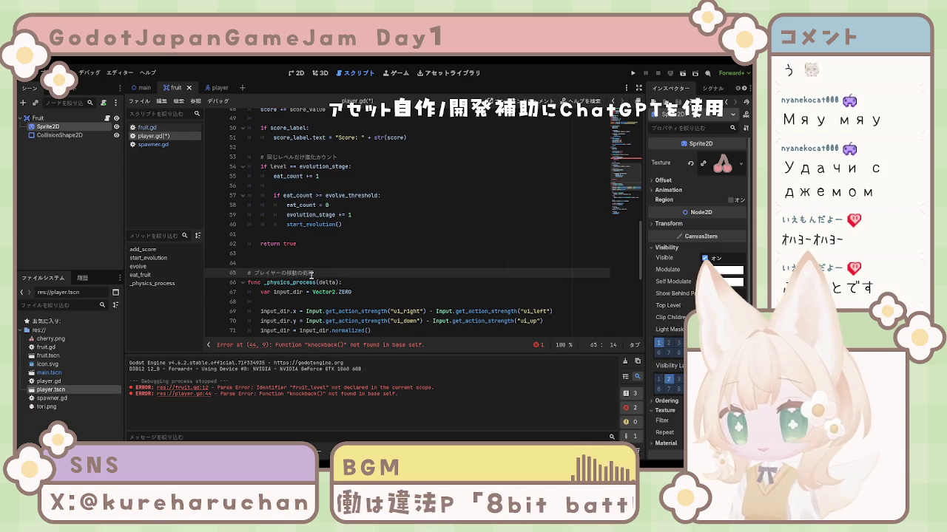
# Remove the extra empty line 63 and the trailing space after return true.
pyautogui.click(277, 255)
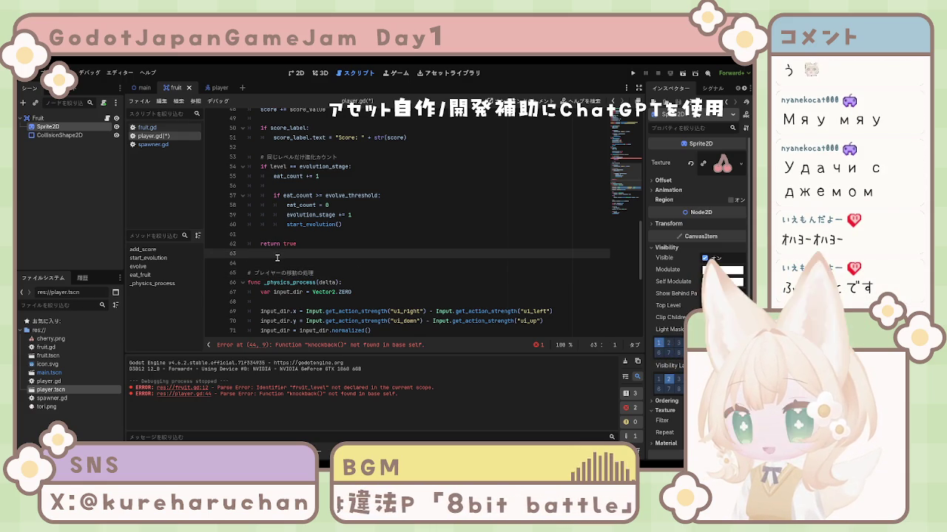
pyautogui.press('BackSpace')
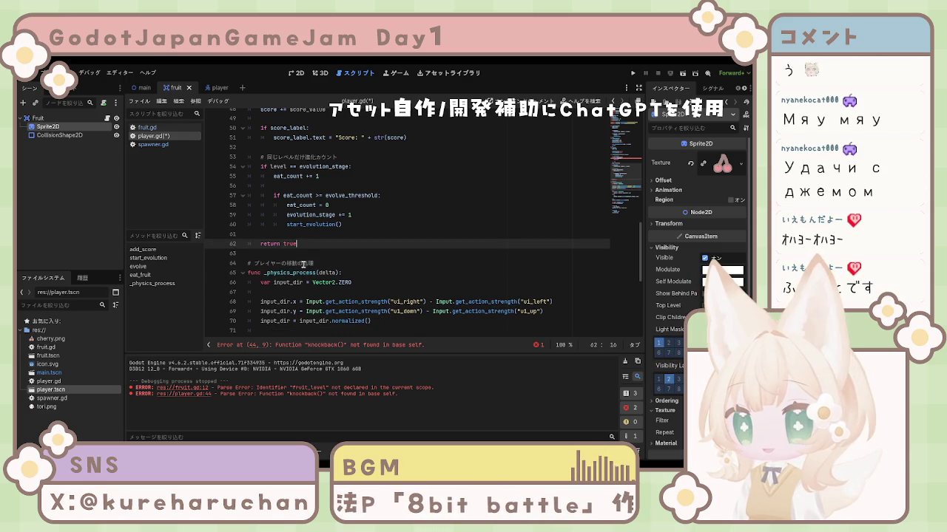
pyautogui.press('BackSpace')
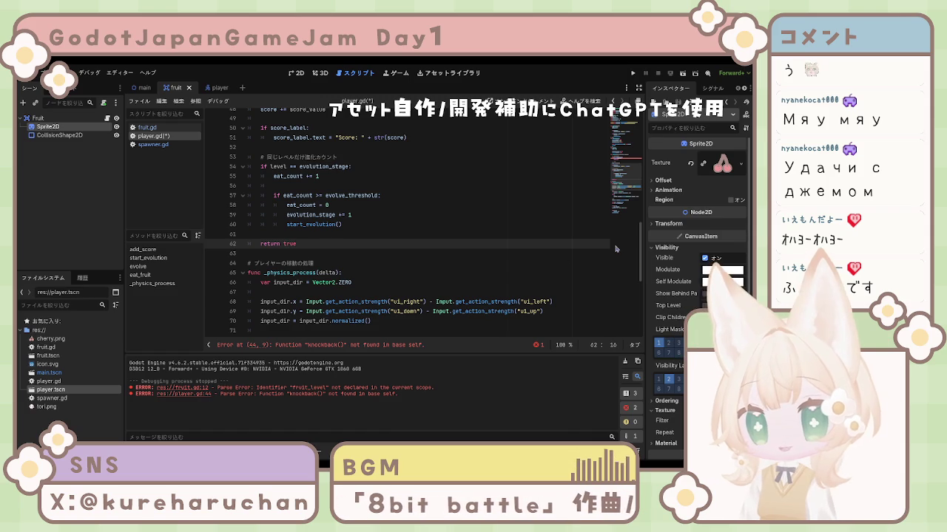
pyautogui.click(455, 251)
pyautogui.hotkey('ctrl', 's')
pyautogui.scroll(15, 435, 257)
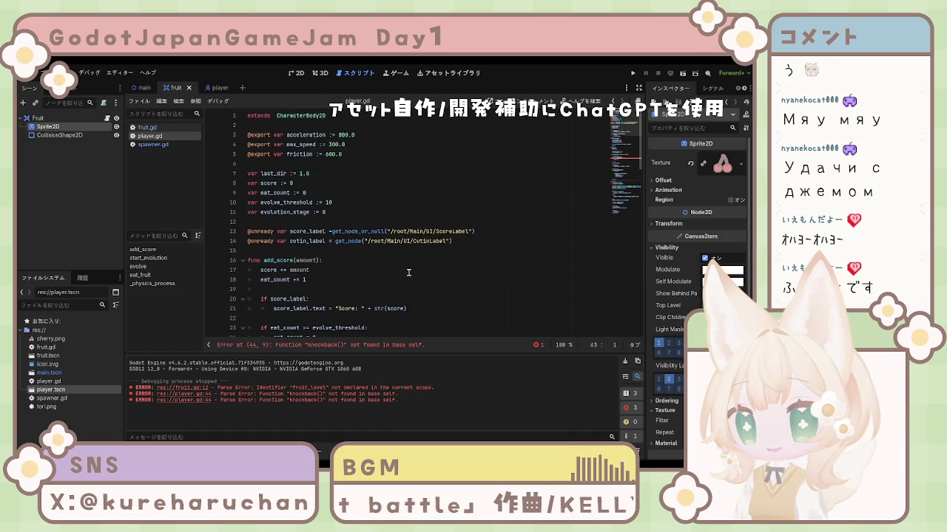
pyautogui.scroll(-9, 396, 255)
pyautogui.click(343, 278)
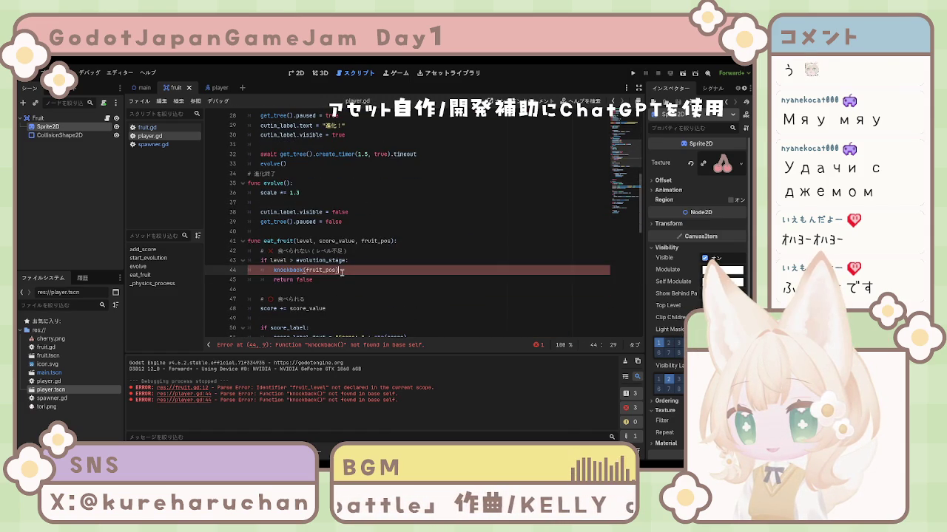
pyautogui.click(349, 289)
pyautogui.scroll(-3, 349, 289)
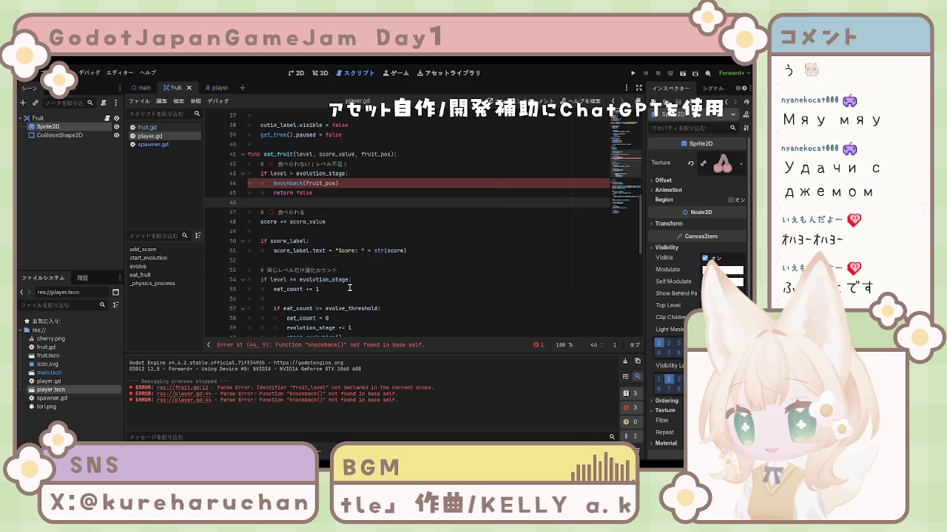
pyautogui.scroll(-3, 349, 285)
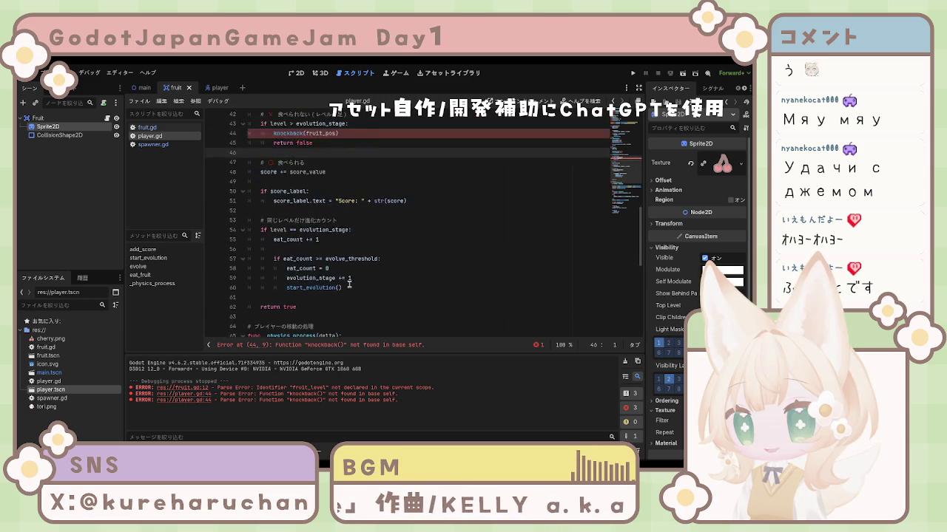
pyautogui.scroll(5, 338, 282)
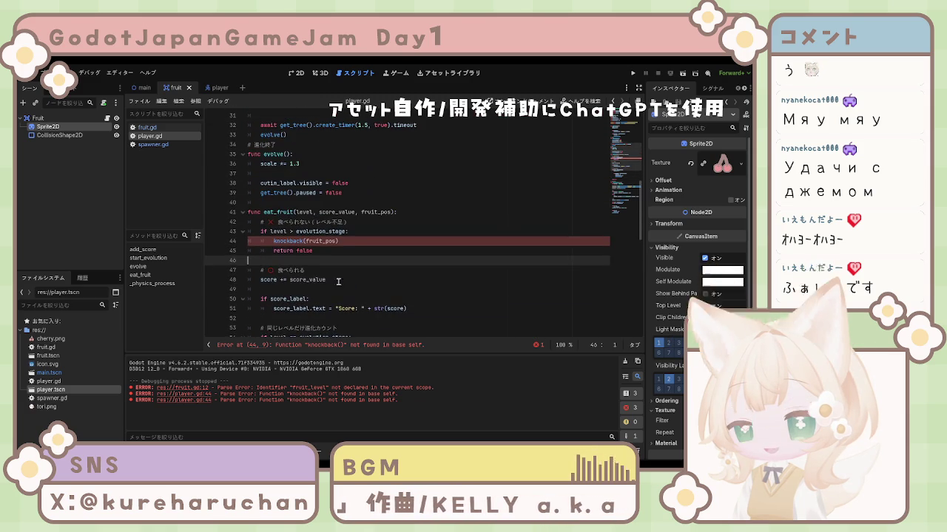
pyautogui.click(316, 272)
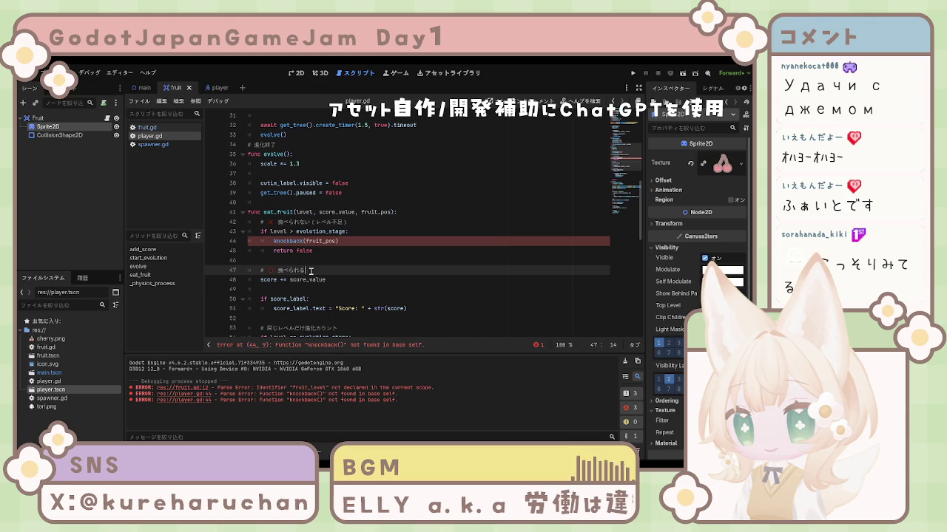
pyautogui.moveTo(259, 270); pyautogui.dragTo(305, 271)
pyautogui.click(379, 272)
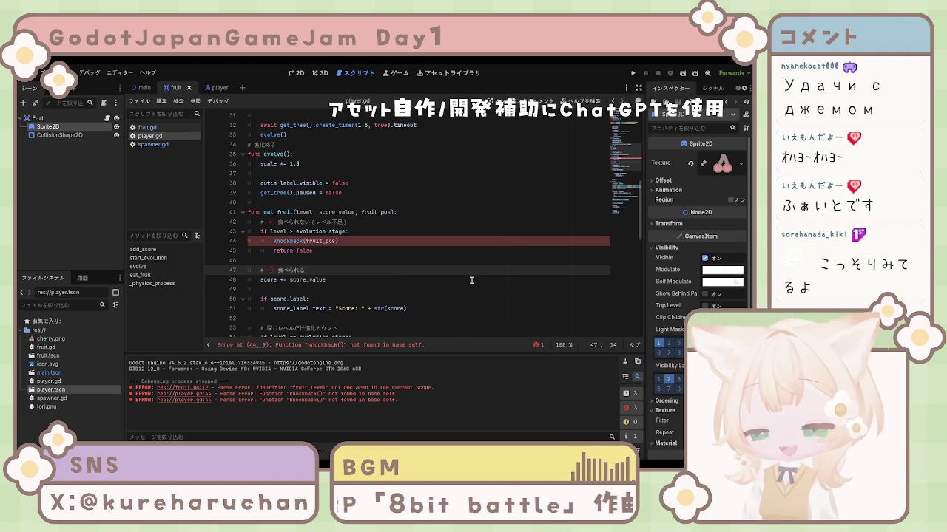
pyautogui.click(360, 290)
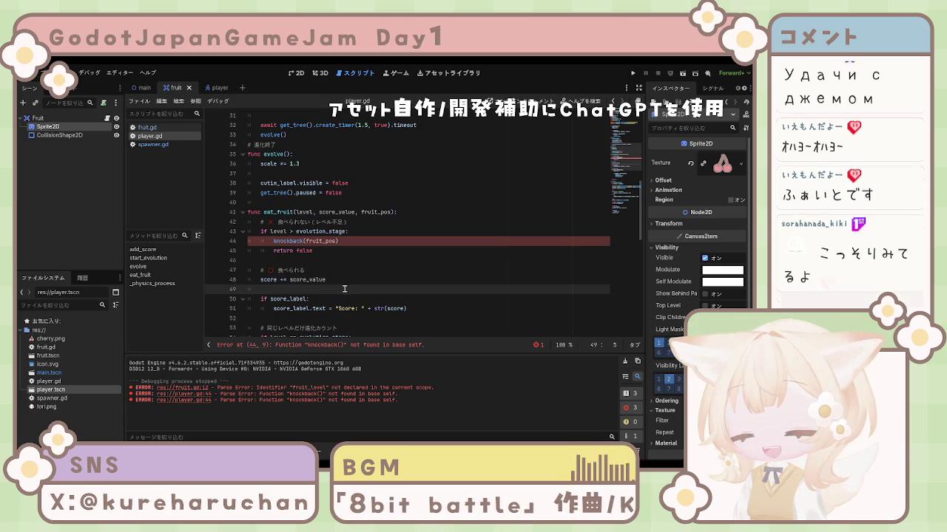
pyautogui.scroll(-3, 345, 281)
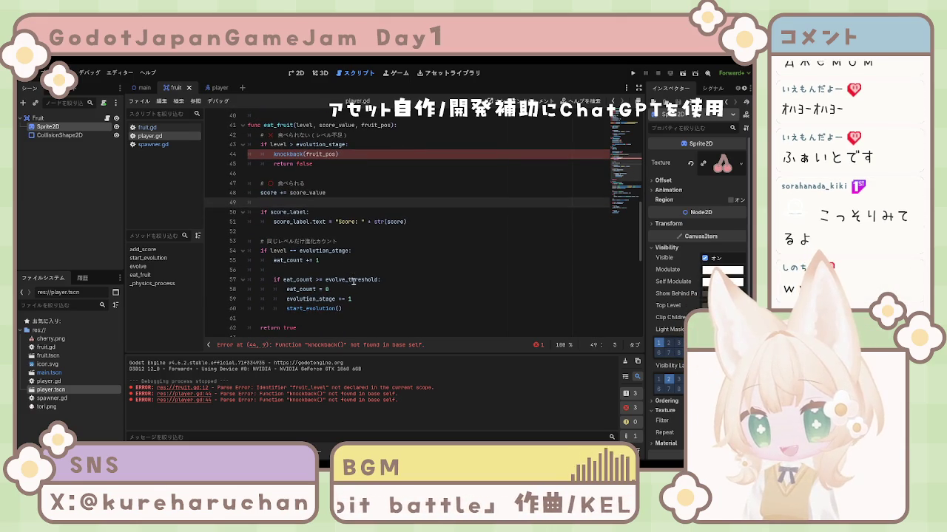
pyautogui.scroll(2, 357, 279)
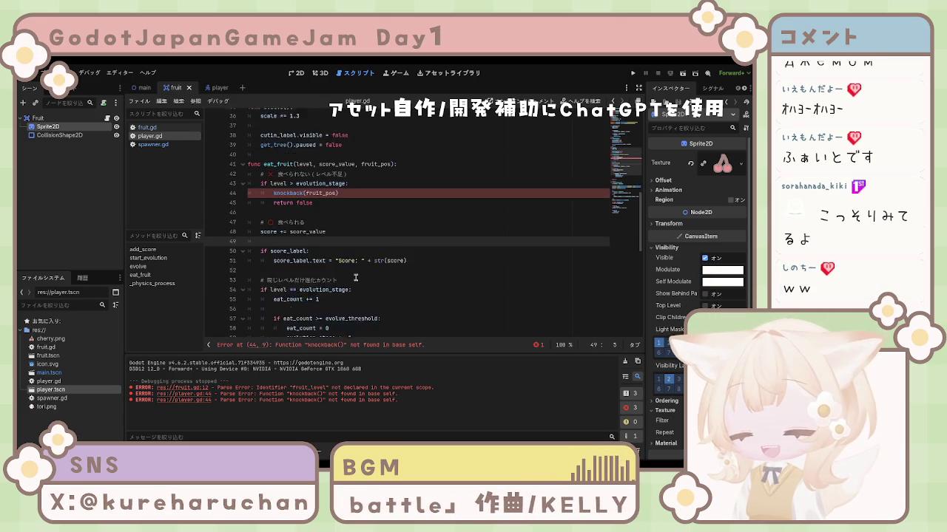
pyautogui.scroll(3, 355, 278)
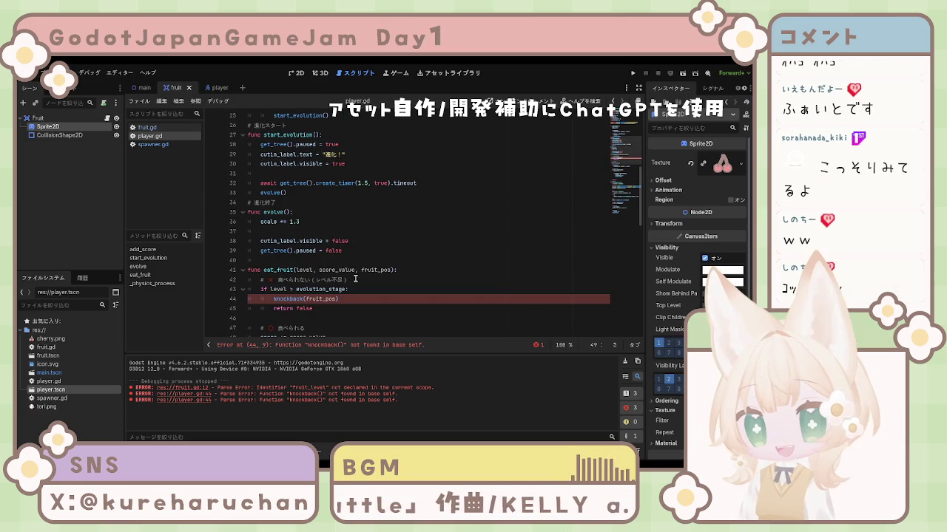
pyautogui.scroll(-4, 356, 280)
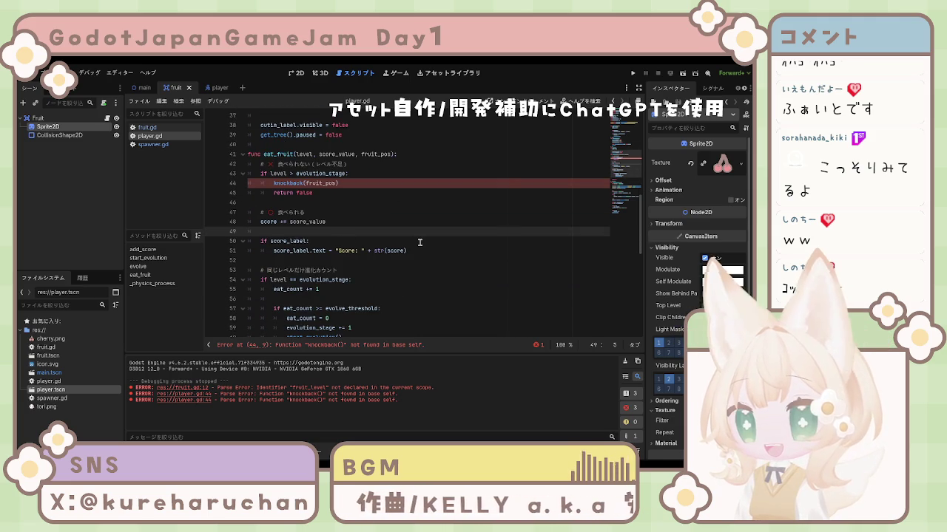
pyautogui.scroll(-2, 384, 250)
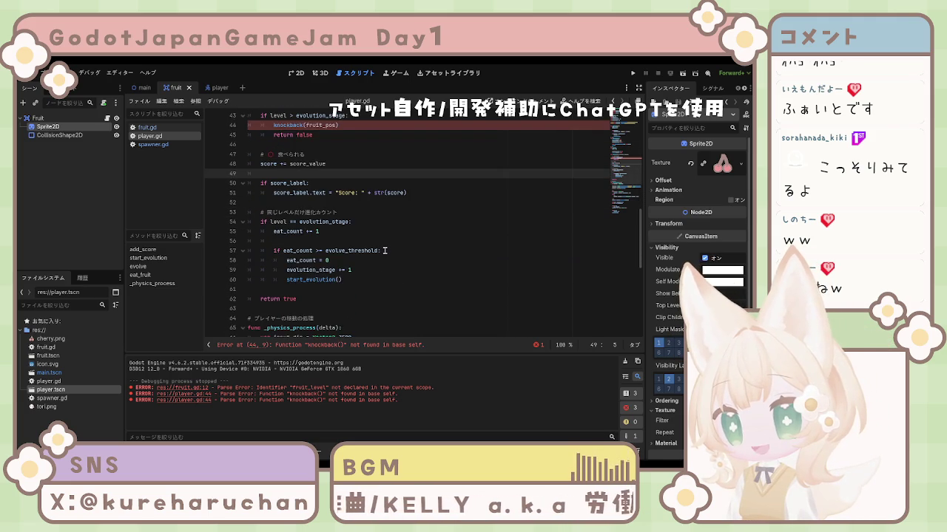
pyautogui.scroll(-5, 385, 251)
pyautogui.scroll(19, 384, 252)
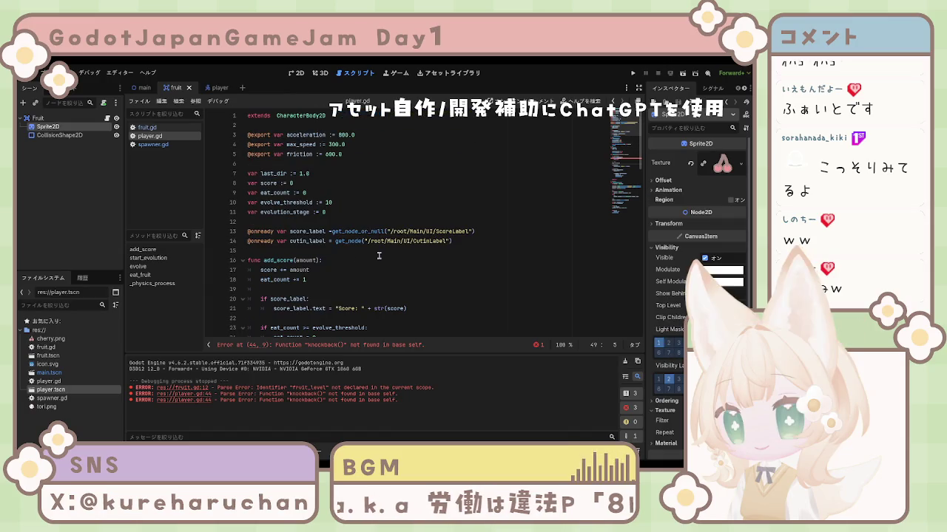
pyautogui.click(377, 254)
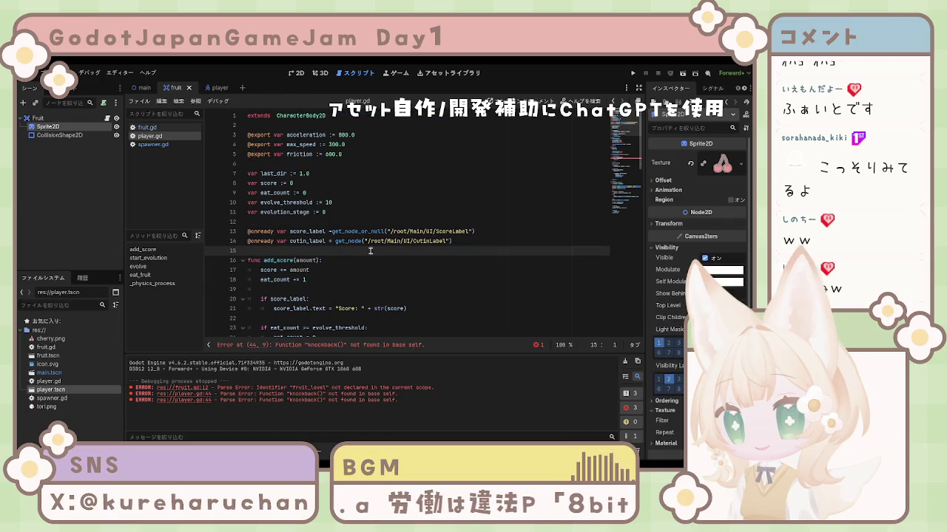
pyautogui.press('Up')
pyautogui.press('Up')
pyautogui.press('Up')
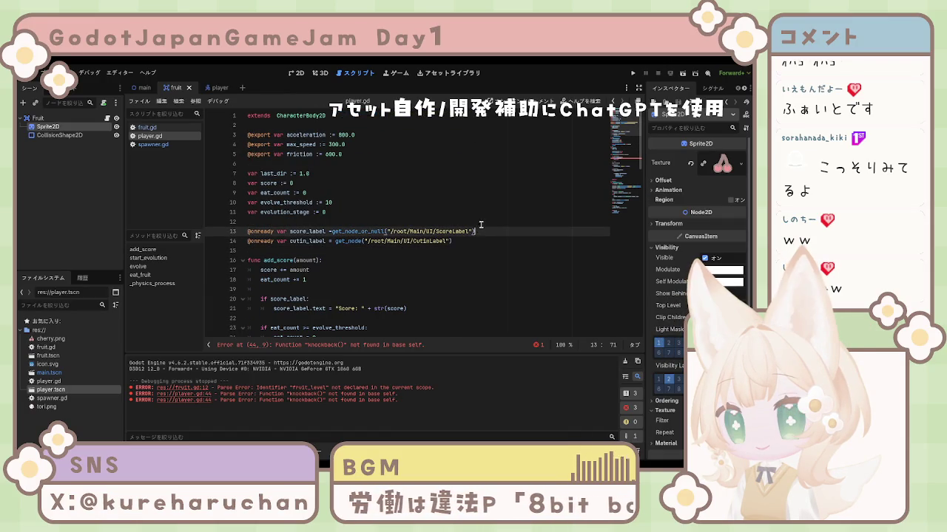
pyautogui.press('End')
pyautogui.press('Up')
pyautogui.press('Up')
pyautogui.press('Up')
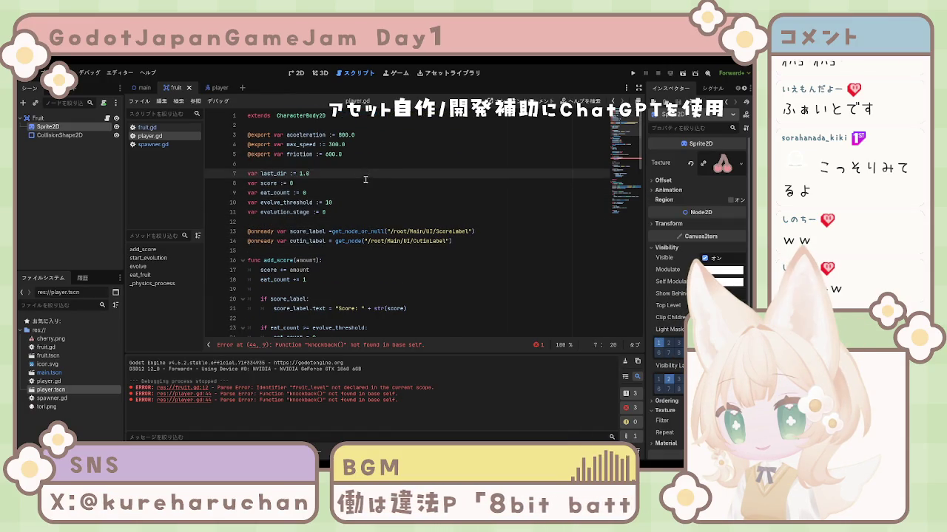
pyautogui.scroll(-8, 364, 177)
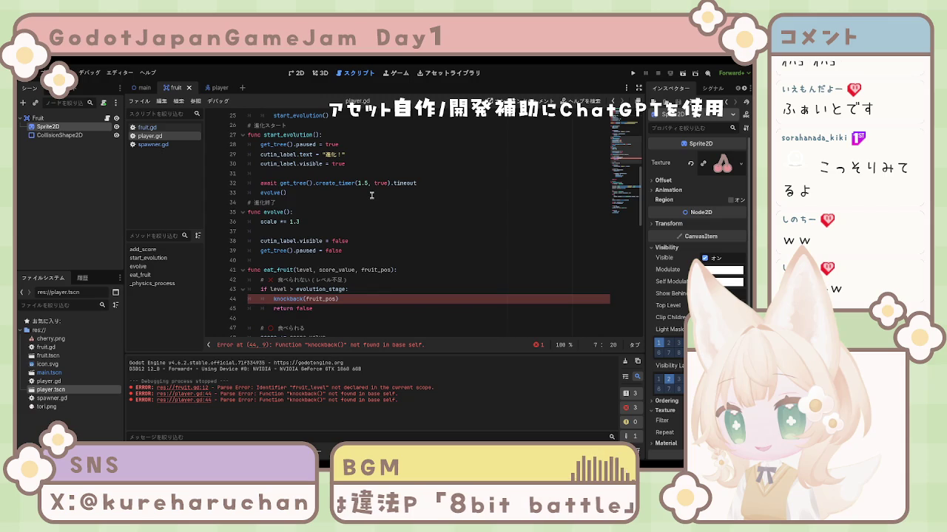
pyautogui.scroll(2, 309, 214)
pyautogui.click(531, 214)
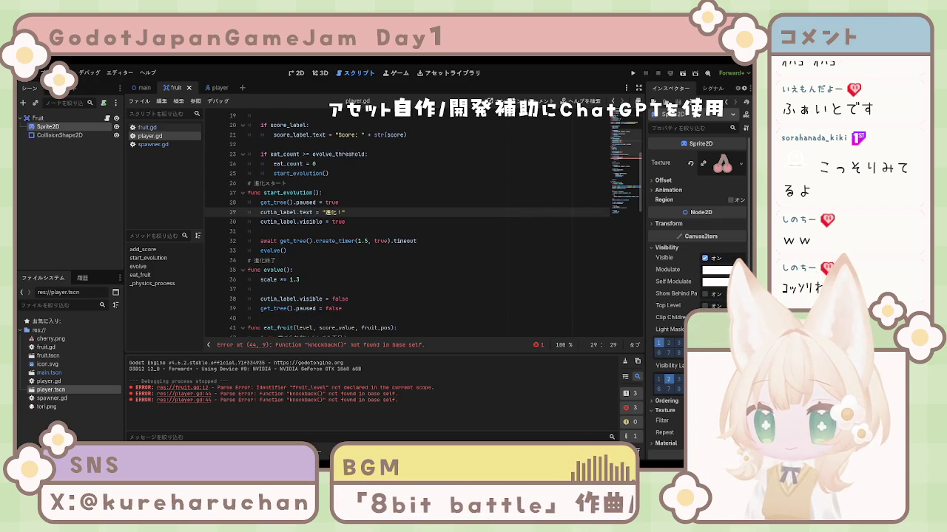
pyautogui.click(397, 279)
pyautogui.scroll(-15, 397, 279)
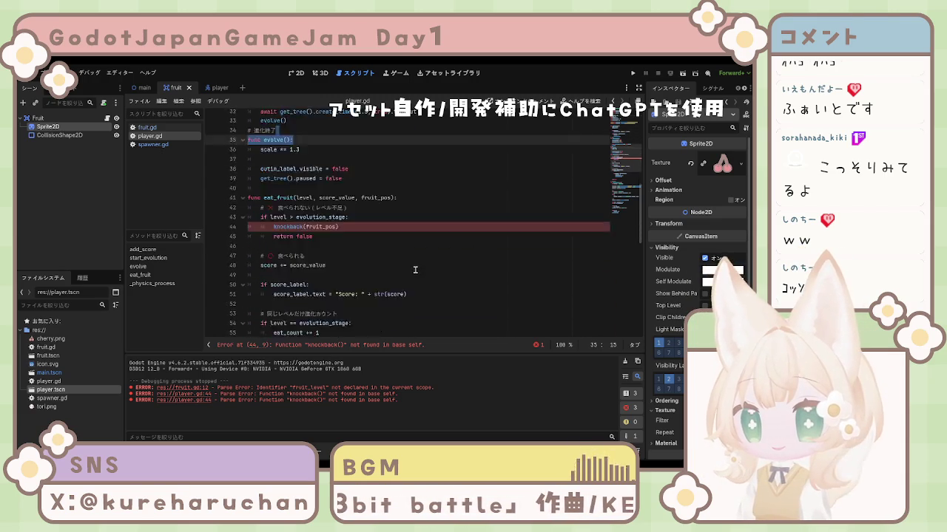
pyautogui.click(391, 319)
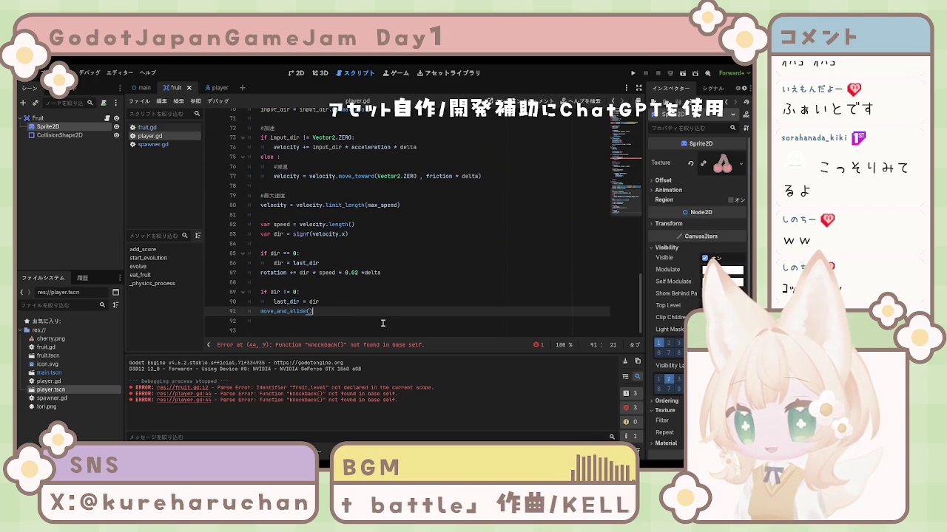
# Append knockback(from_pos) to player.gd, indent its two body lines, trim blank lines, and save.
pyautogui.write('func knockback(from_pos): \tvar dir = (global_position - from_pos).normalized() \tvelocity += dir * 400')
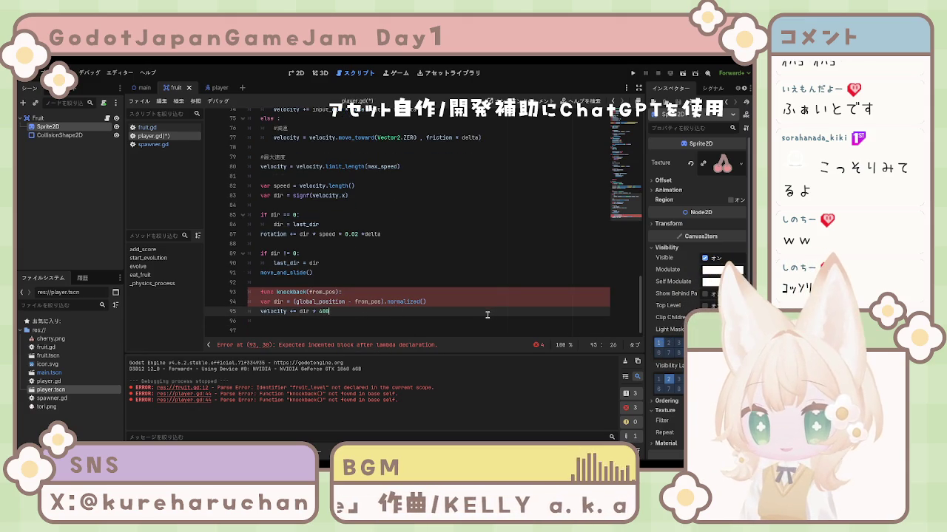
pyautogui.click(262, 301)
pyautogui.press('Tab')
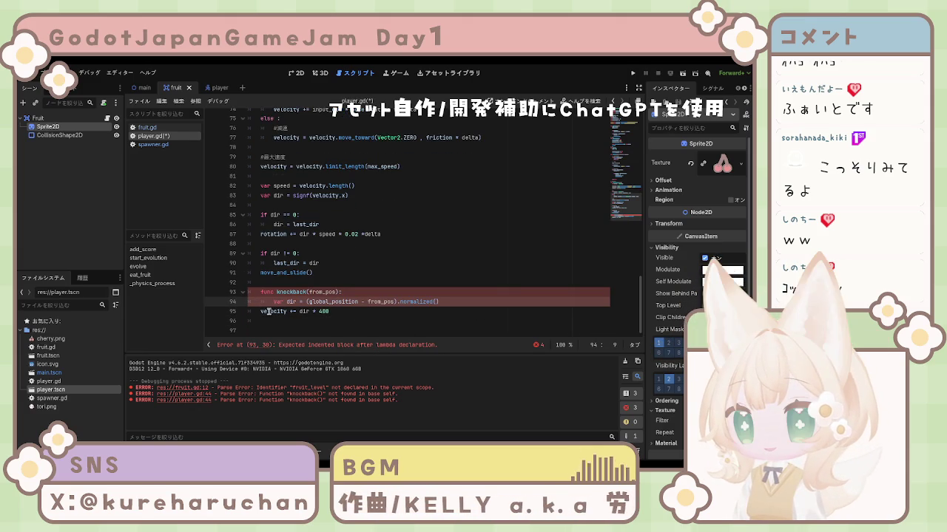
pyautogui.click(264, 311)
pyautogui.press('Tab')
pyautogui.click(377, 315)
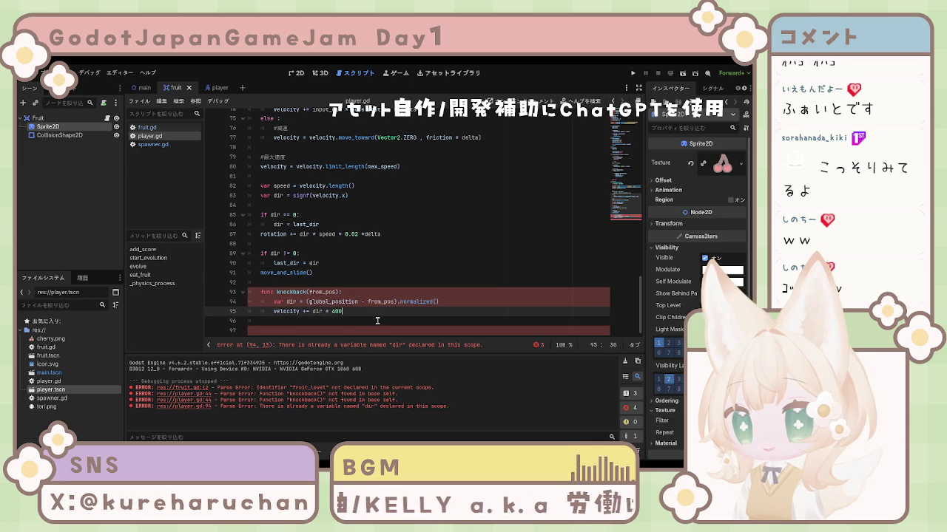
pyautogui.click(376, 321)
pyautogui.click(371, 328)
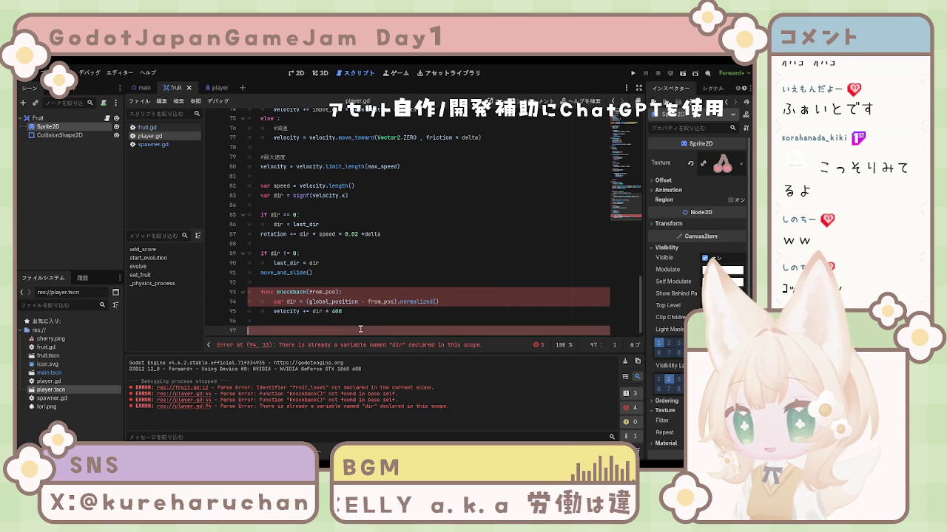
pyautogui.press('BackSpace')
pyautogui.press('BackSpace')
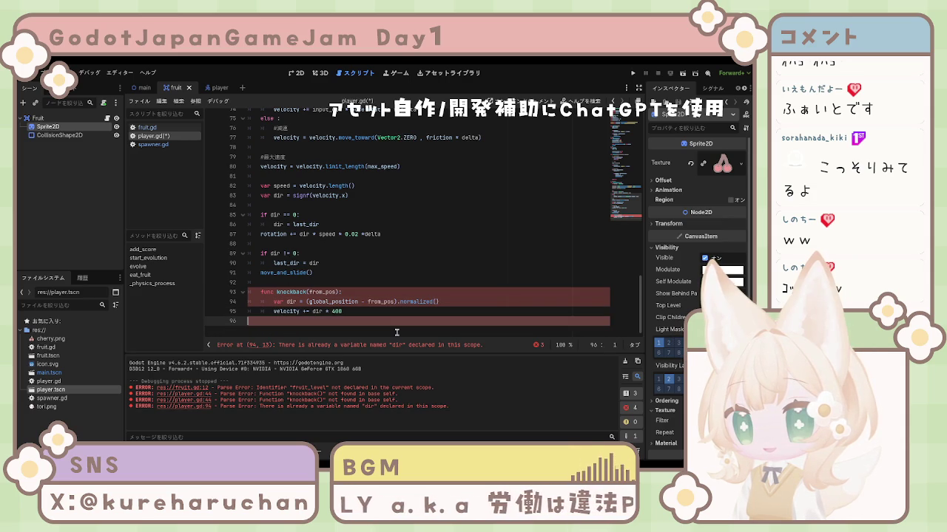
pyautogui.hotkey('ctrl', 's')
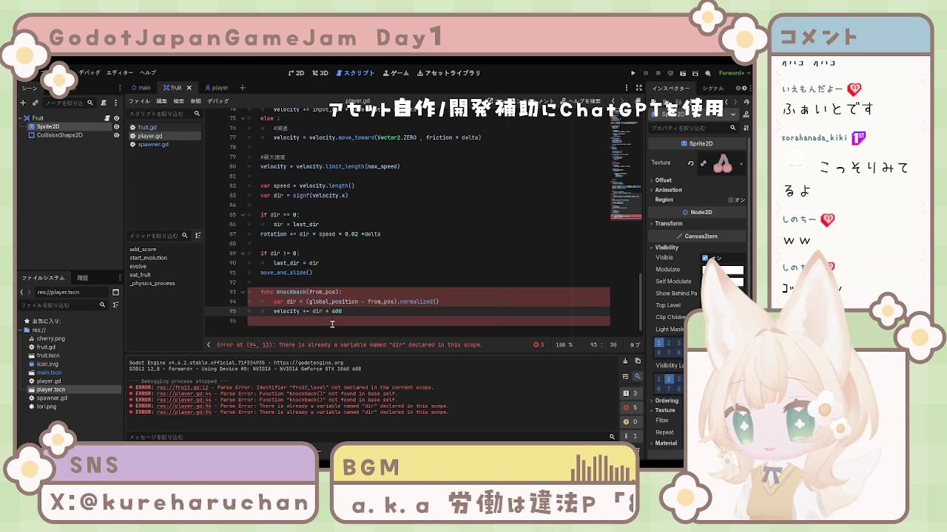
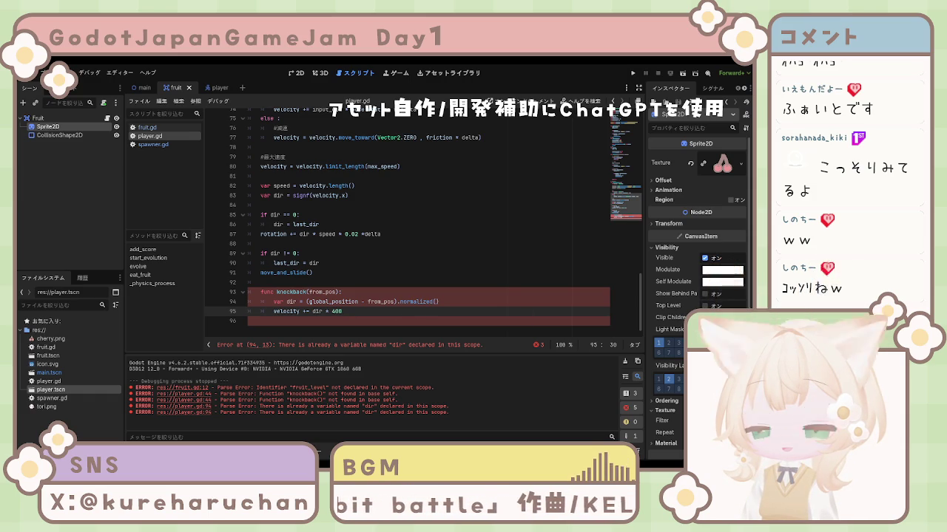
# Delete the whole add_score function from player.gd.
pyautogui.scroll(15, 429, 222)
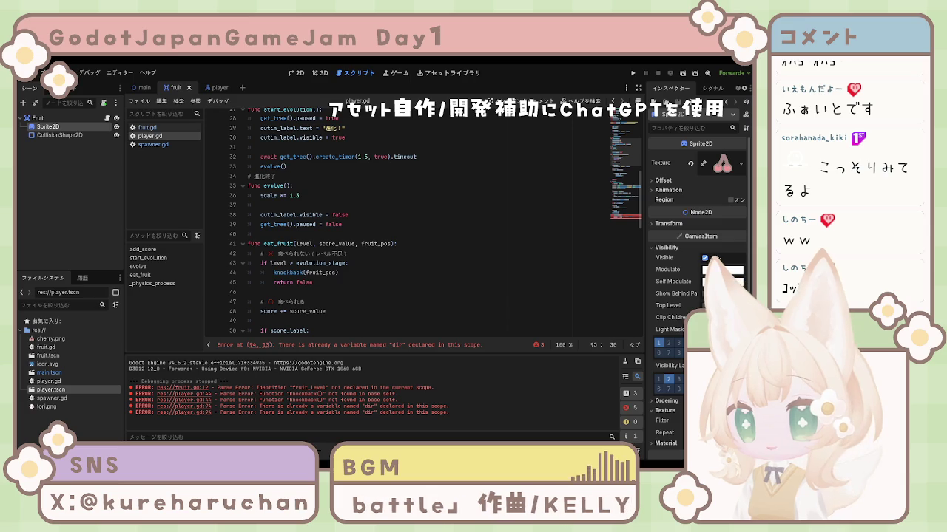
pyautogui.scroll(7, 429, 222)
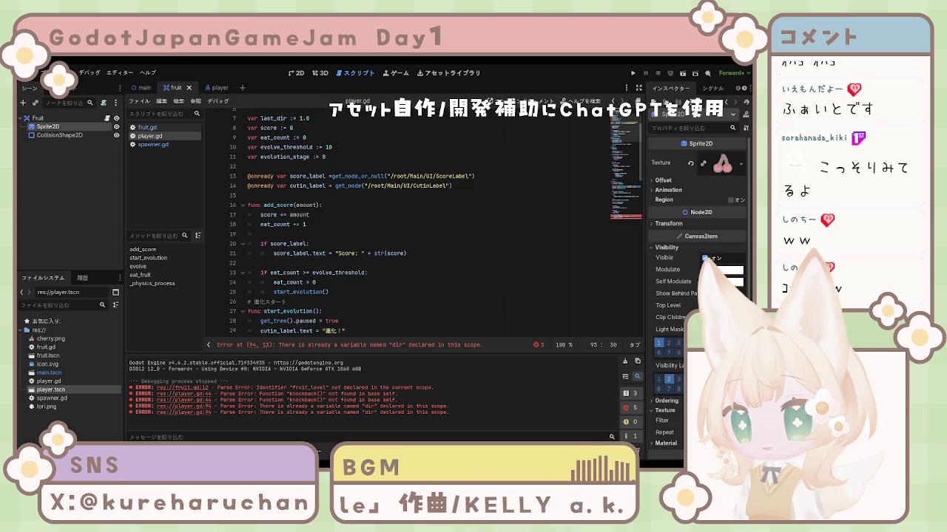
pyautogui.moveTo(248, 204); pyautogui.dragTo(344, 213)
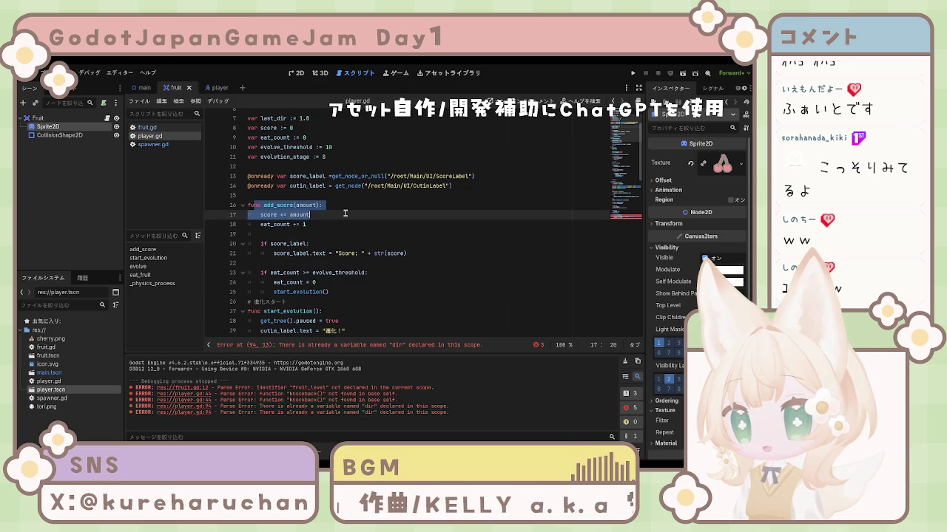
pyautogui.press('Down')
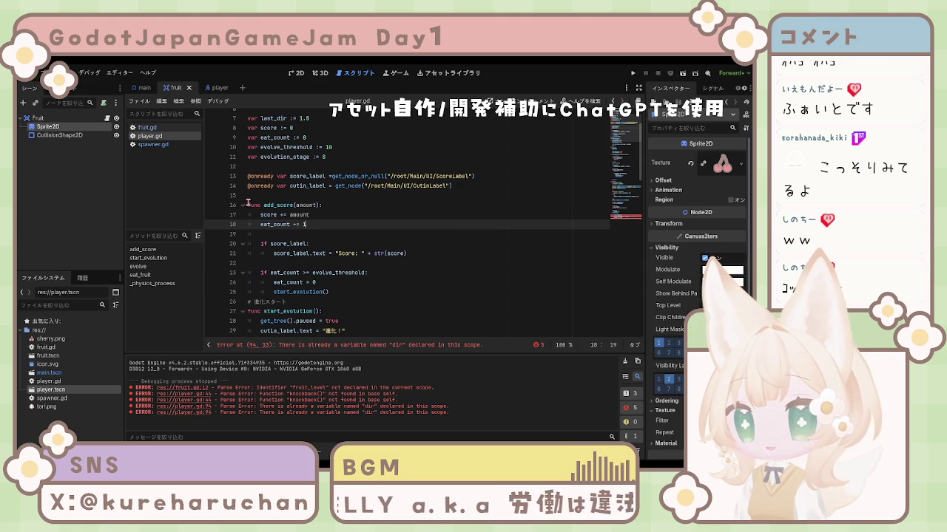
pyautogui.moveTo(338, 292)
pyautogui.mouseDown()
pyautogui.moveTo(256, 197)
pyautogui.moveTo(262, 210)
pyautogui.mouseUp()
pyautogui.press('BackSpace')
pyautogui.press('BackSpace')
pyautogui.press('BackSpace')
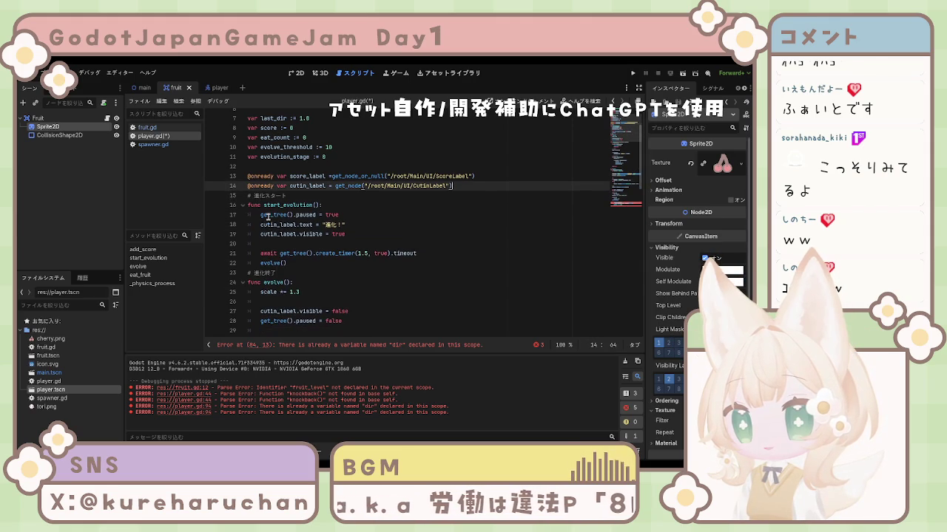
# Check knockback's conflicting var dir line, save player.gd, and select the knockback function.
pyautogui.scroll(-15, 398, 244)
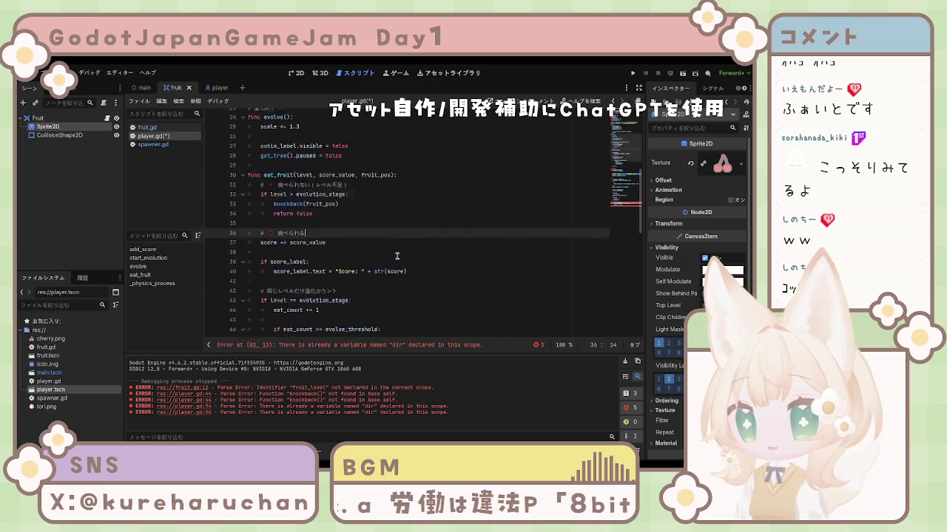
pyautogui.click(366, 275)
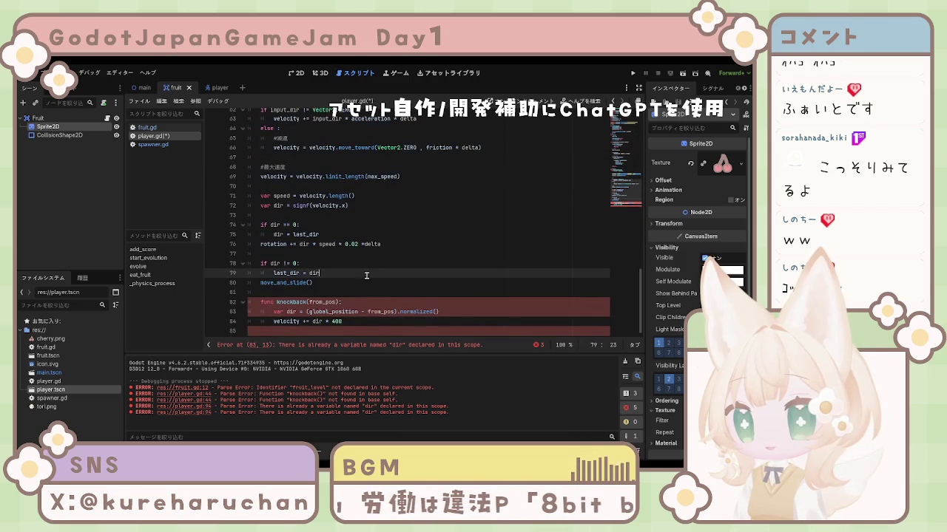
pyautogui.click(266, 304)
pyautogui.click(273, 312)
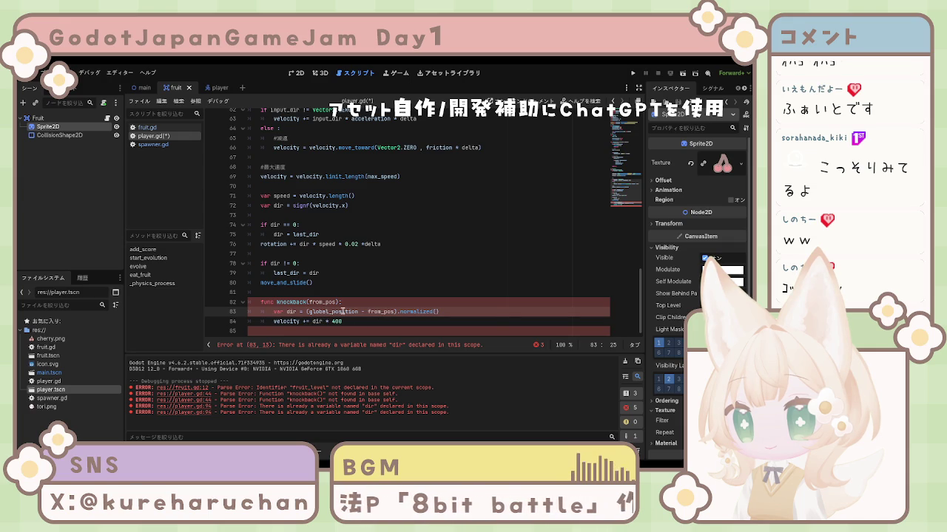
pyautogui.hotkey('ctrl', 's')
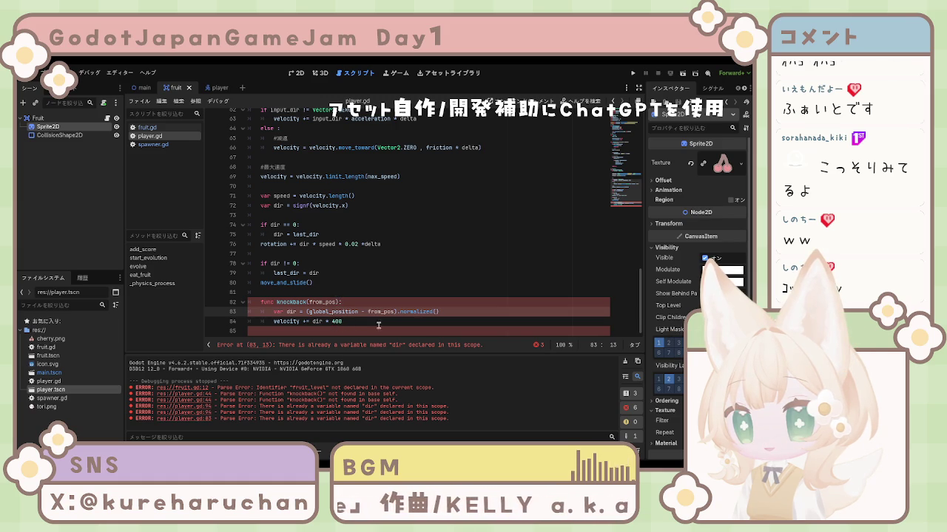
pyautogui.moveTo(351, 325)
pyautogui.mouseDown()
pyautogui.moveTo(259, 314)
pyautogui.moveTo(242, 300)
pyautogui.moveTo(381, 322)
pyautogui.moveTo(388, 333)
pyautogui.mouseUp()
pyautogui.hotkey('ctrl', 'c')
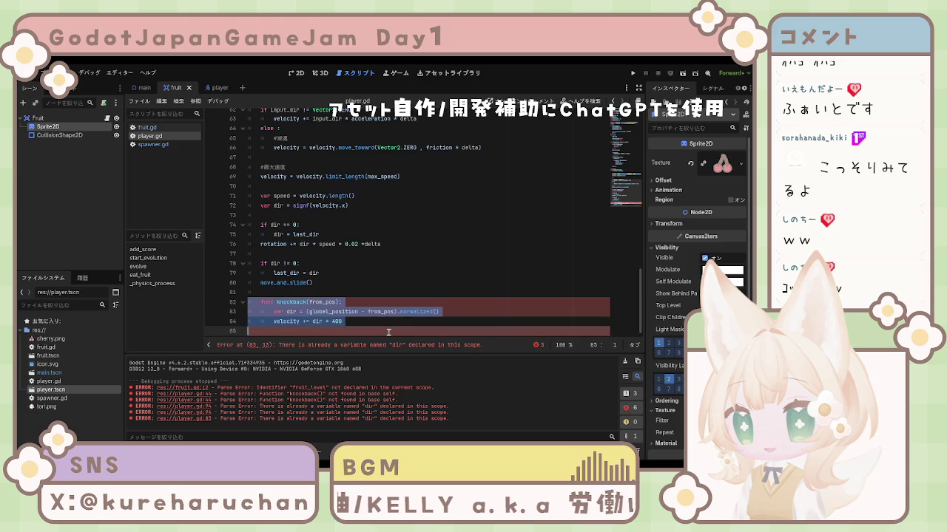
# Cut the knockback function from the end of player.gd and remove the leftover blank lines.
pyautogui.press('Delete')
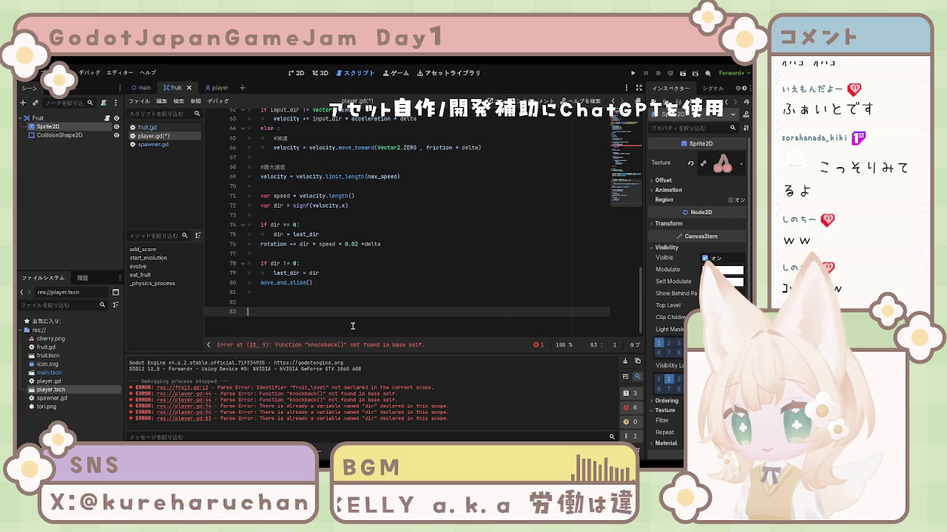
pyautogui.press('BackSpace')
pyautogui.press('BackSpace')
pyautogui.press('BackSpace')
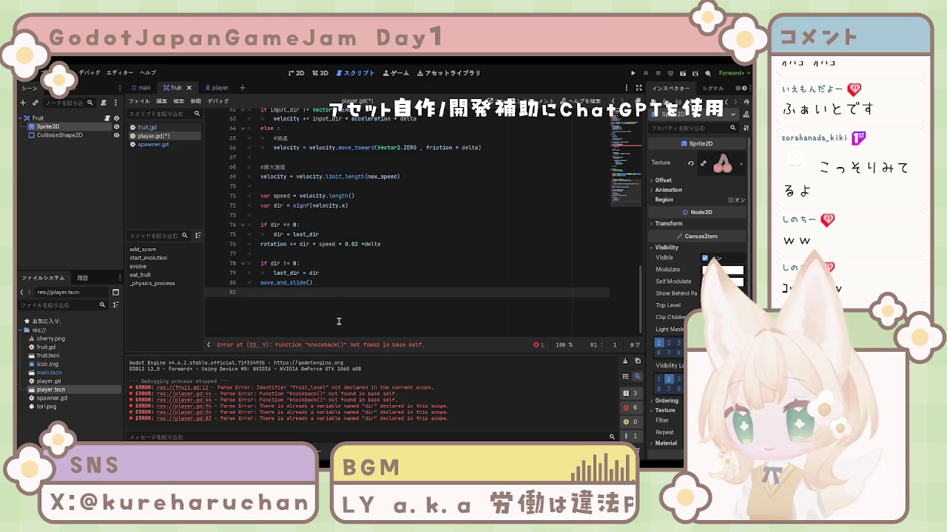
pyautogui.scroll(5, 361, 316)
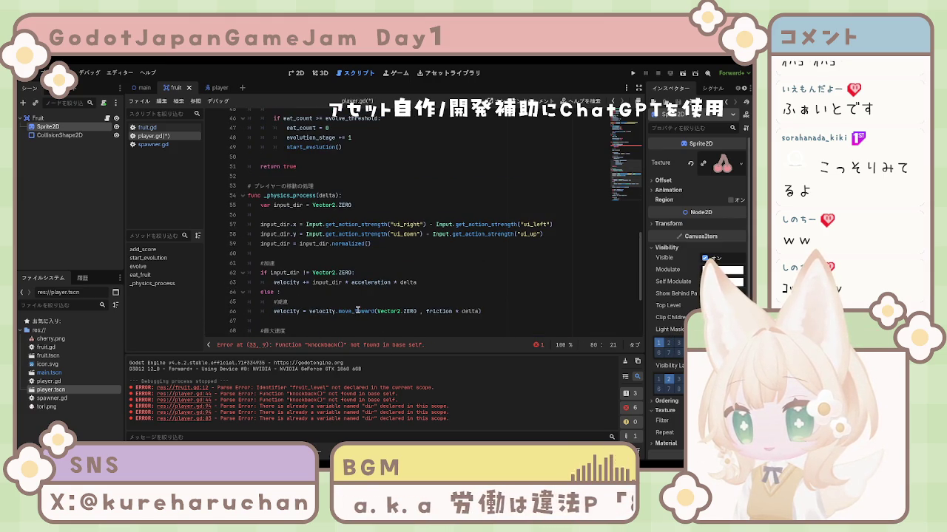
pyautogui.scroll(5, 357, 310)
pyautogui.scroll(-3, 352, 307)
pyautogui.scroll(8, 351, 300)
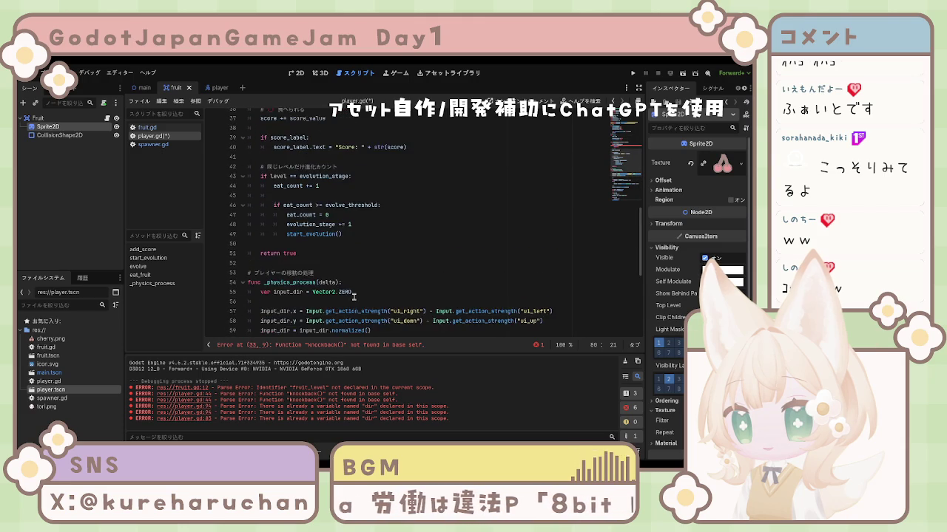
pyautogui.scroll(3, 352, 297)
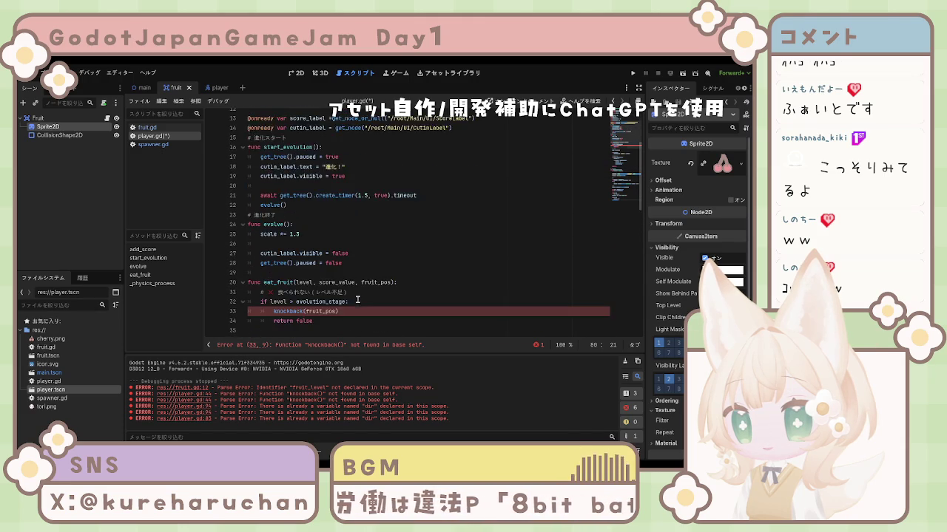
pyautogui.scroll(5, 343, 296)
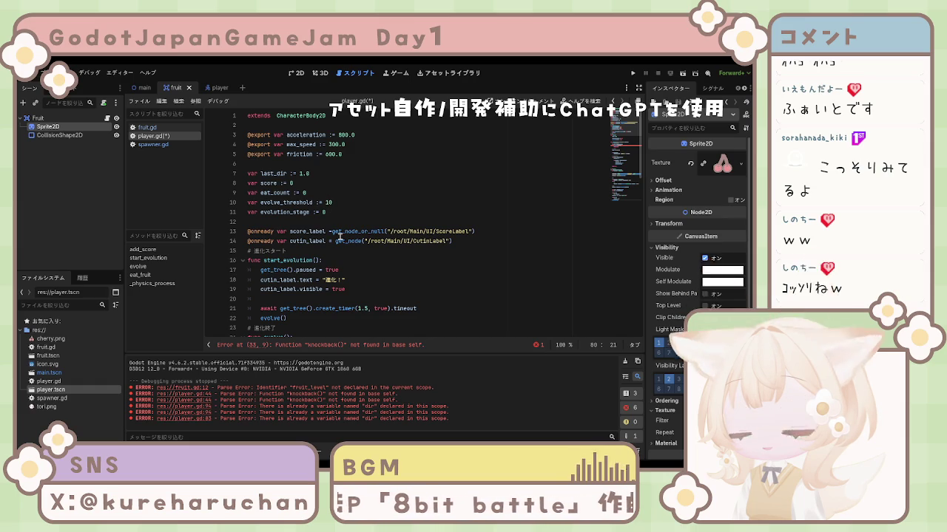
pyautogui.scroll(-5, 339, 222)
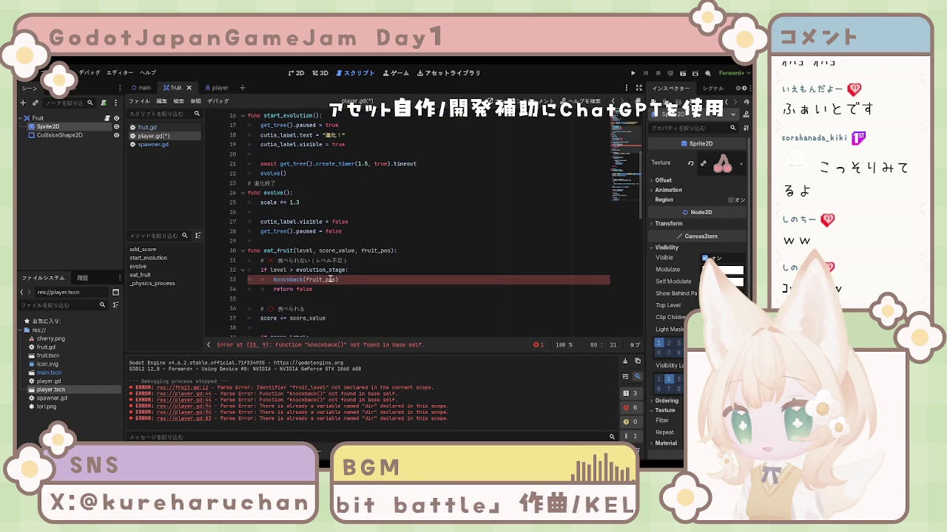
pyautogui.scroll(4, 328, 274)
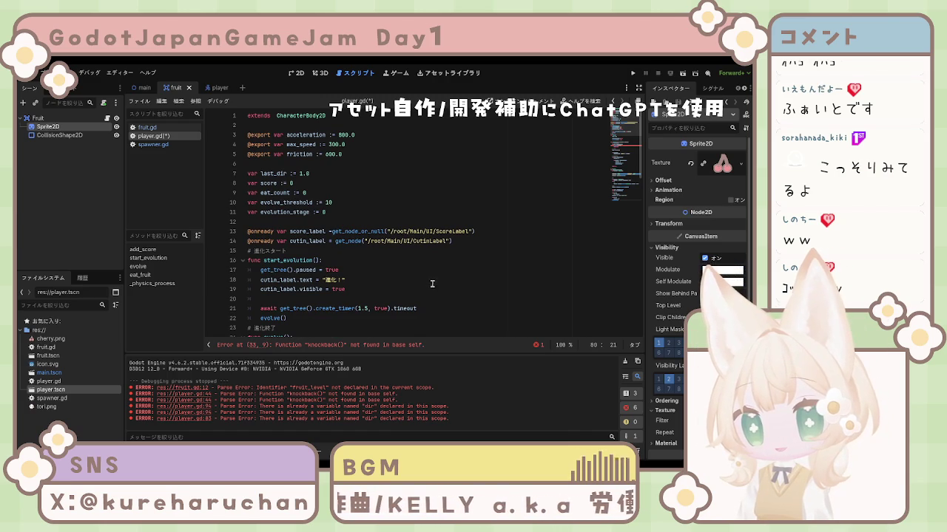
pyautogui.scroll(-1, 382, 292)
pyautogui.scroll(-5, 382, 292)
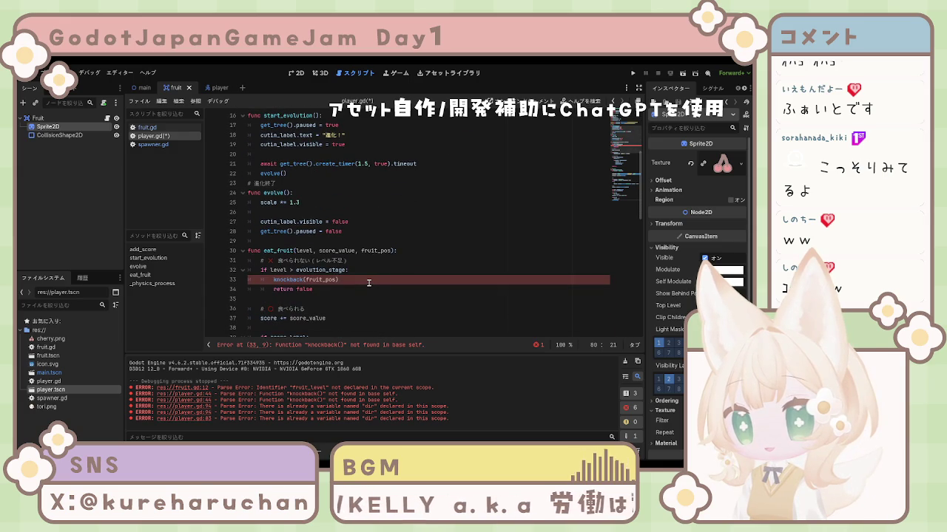
pyautogui.scroll(-1, 368, 282)
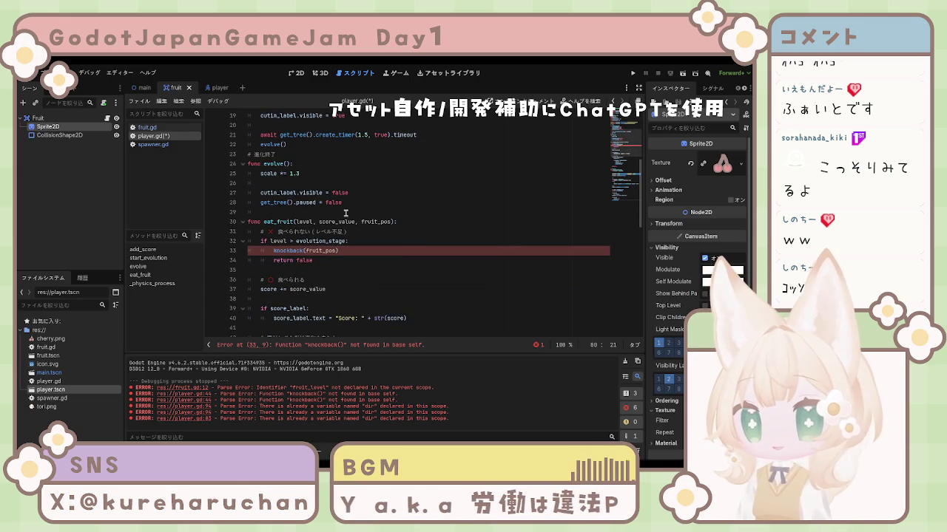
# Paste the knockback function above eat_fruit and dedent its three lines one level.
pyautogui.click(345, 213)
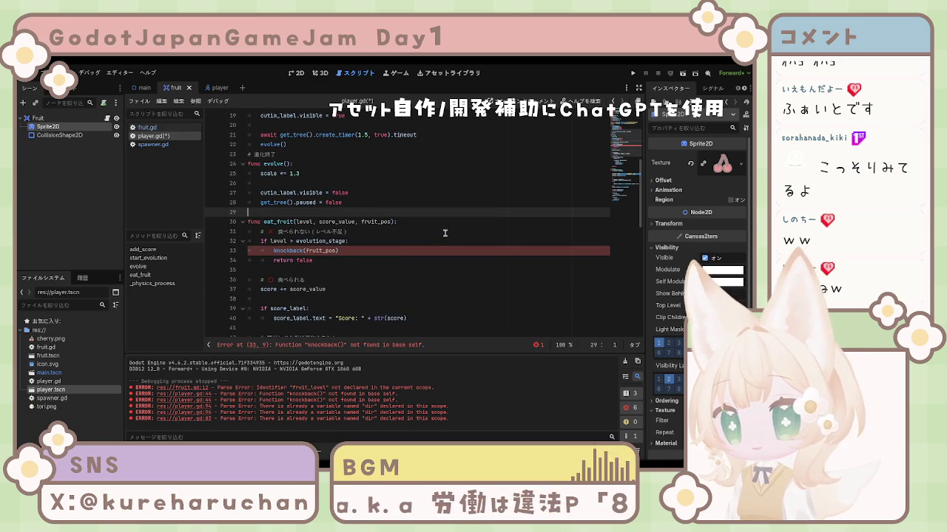
pyautogui.press('Return')
pyautogui.press('Up')
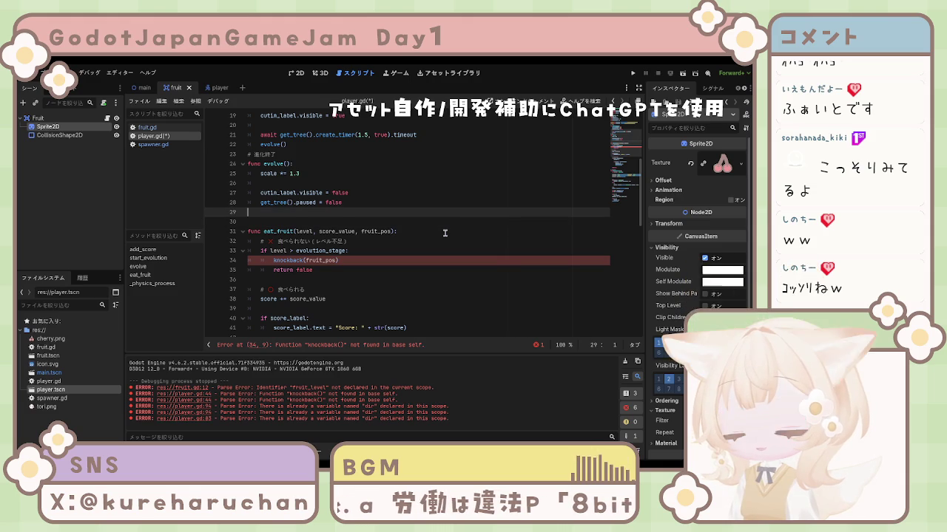
pyautogui.hotkey('ctrl', 'v')
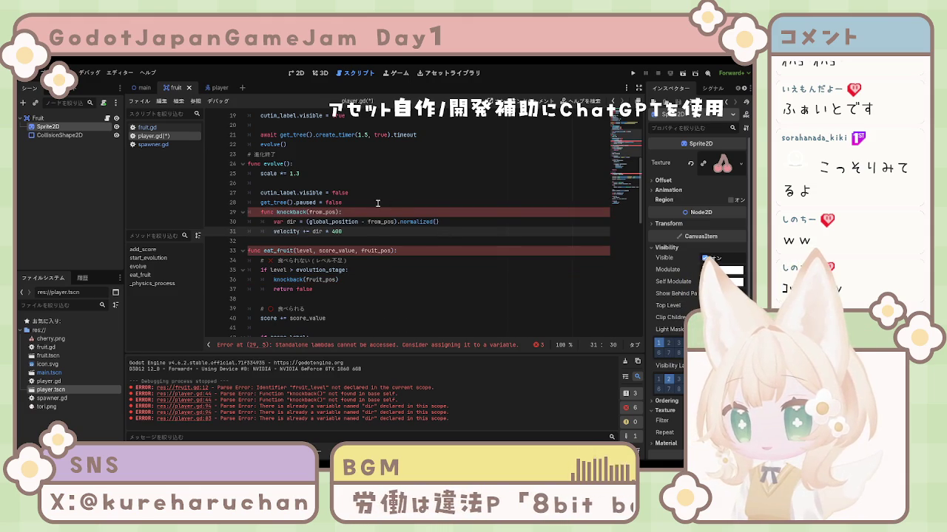
pyautogui.press('Up')
pyautogui.press('Up')
pyautogui.press('Up')
pyautogui.click(260, 213)
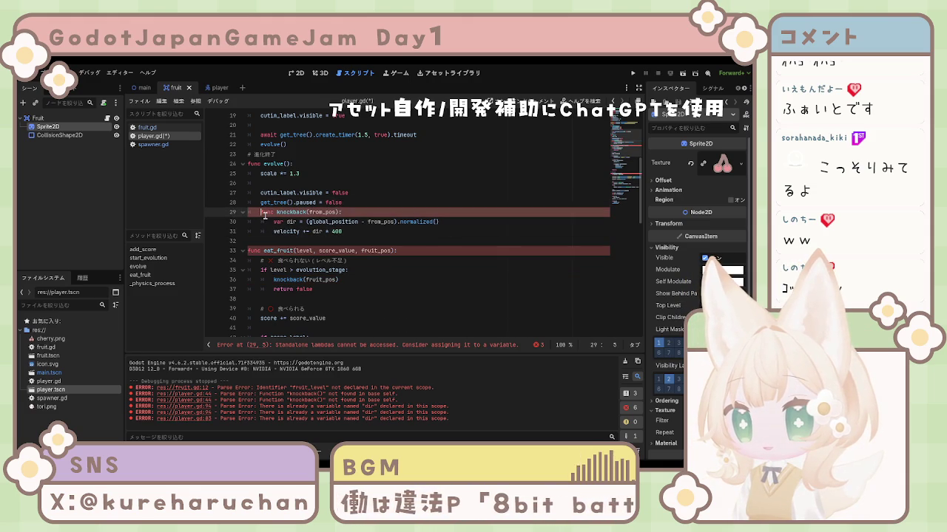
pyautogui.press('BackSpace')
pyautogui.click(273, 222)
pyautogui.press('BackSpace')
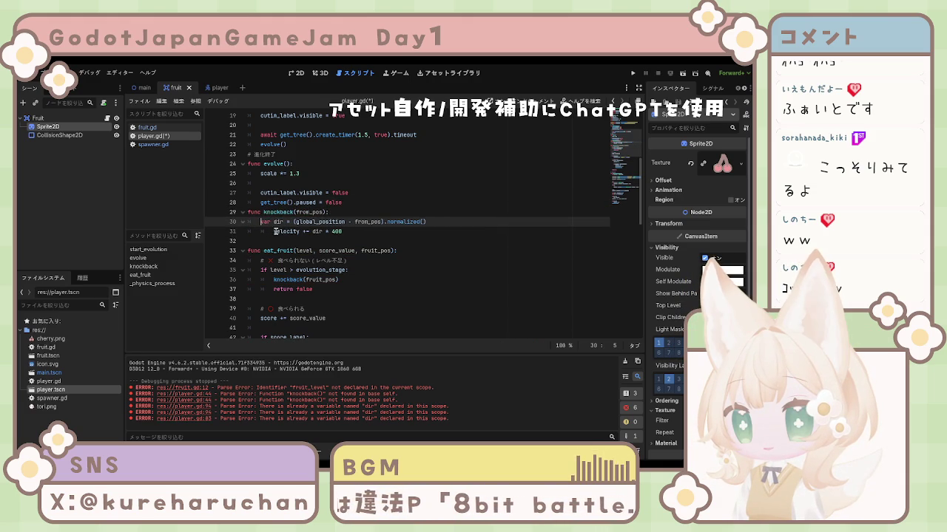
pyautogui.click(274, 232)
pyautogui.press('BackSpace')
# Add a blank line before knockback, save player.gd, and review the eat_fruit definition.
pyautogui.click(352, 200)
pyautogui.press('Return')
pyautogui.click(452, 251)
pyautogui.hotkey('ctrl', 's')
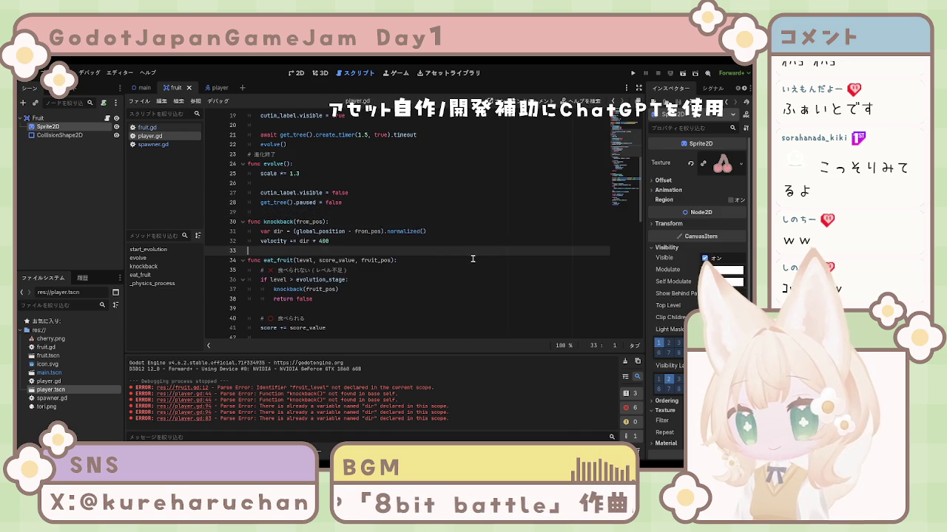
pyautogui.click(418, 257)
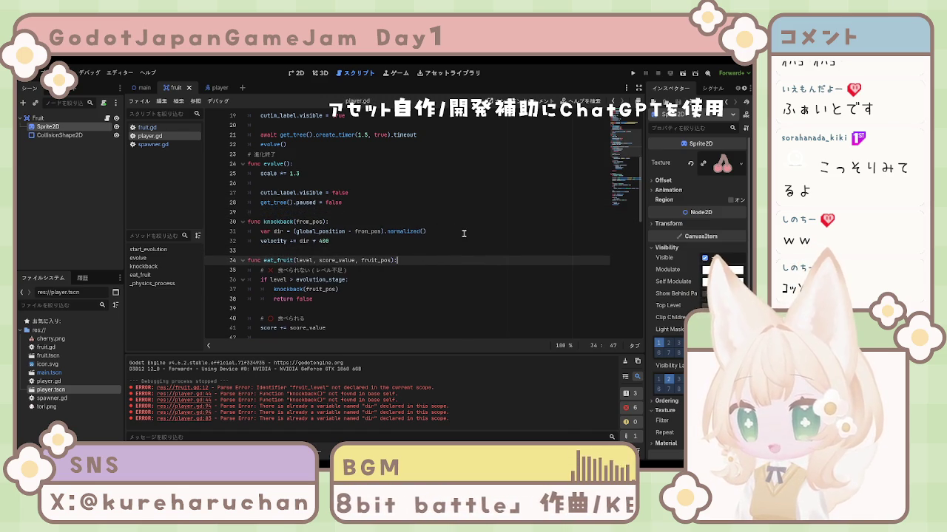
pyautogui.scroll(6, 362, 257)
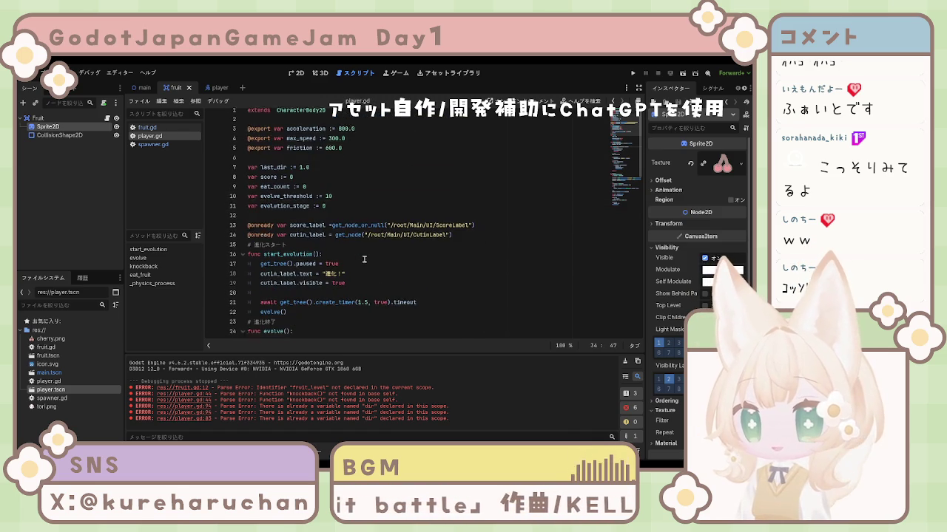
# Run the project and inspect the failing try_eat_fruit call on line 13 and its error.
pyautogui.click(633, 73)
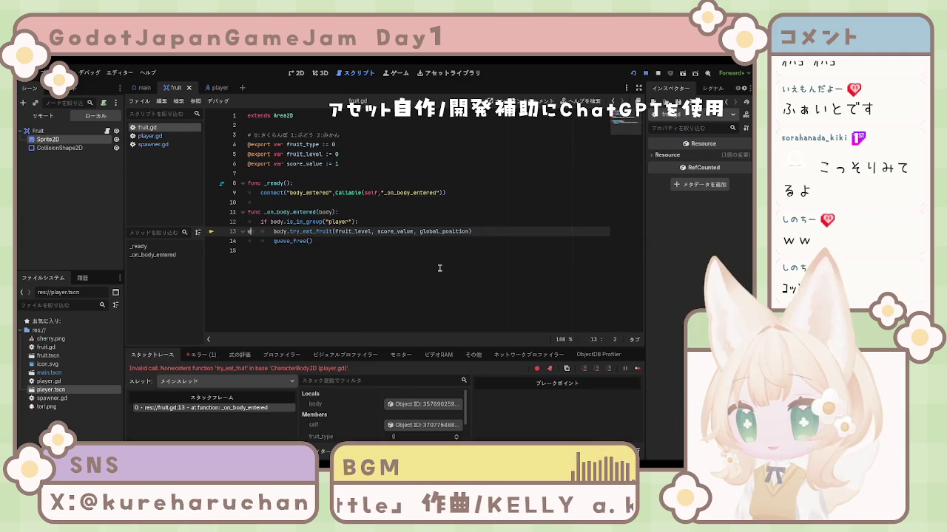
pyautogui.write('w')
pyautogui.hotkey('ctrl', 'v')
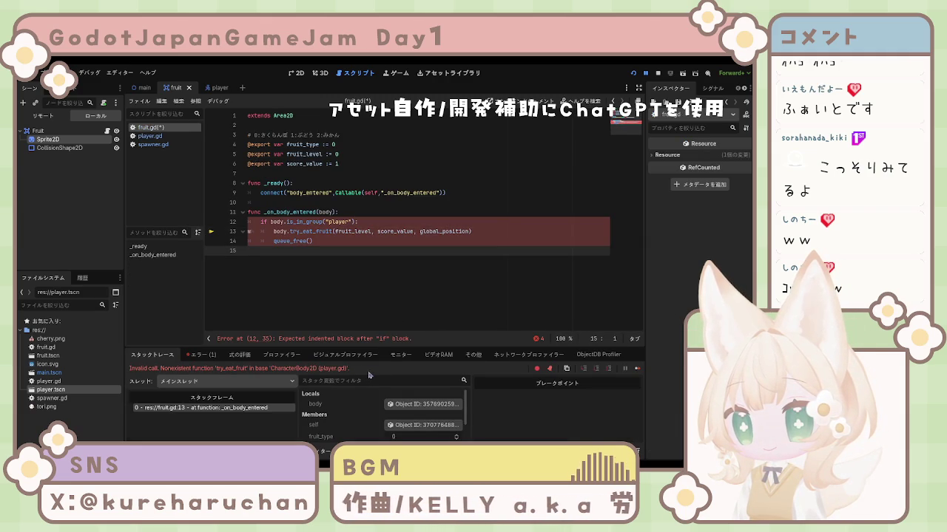
pyautogui.click(359, 231)
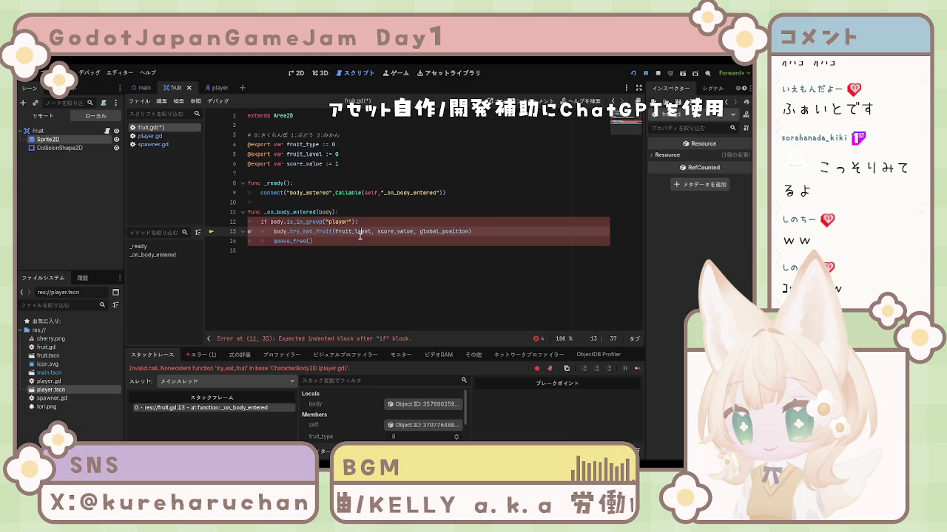
pyautogui.click(366, 273)
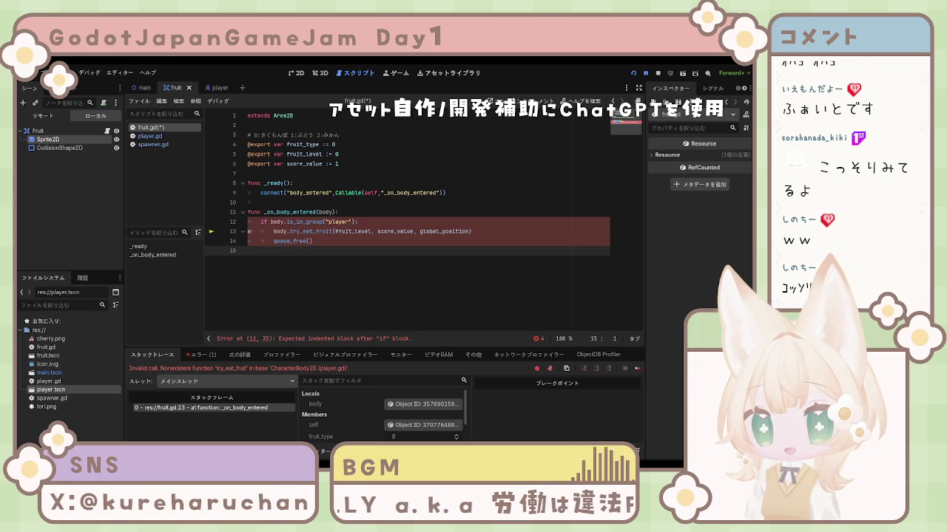
pyautogui.click(345, 242)
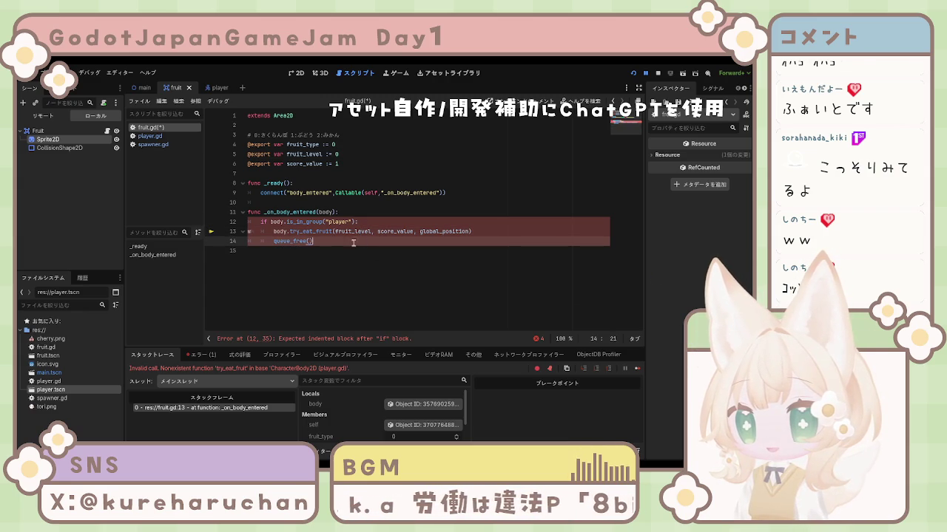
pyautogui.click(251, 250)
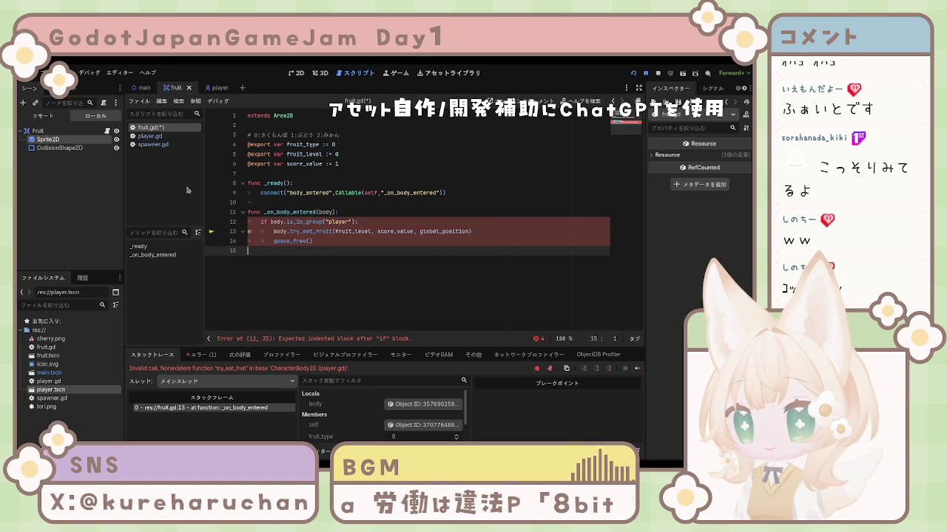
pyautogui.tripleClick(140, 368)
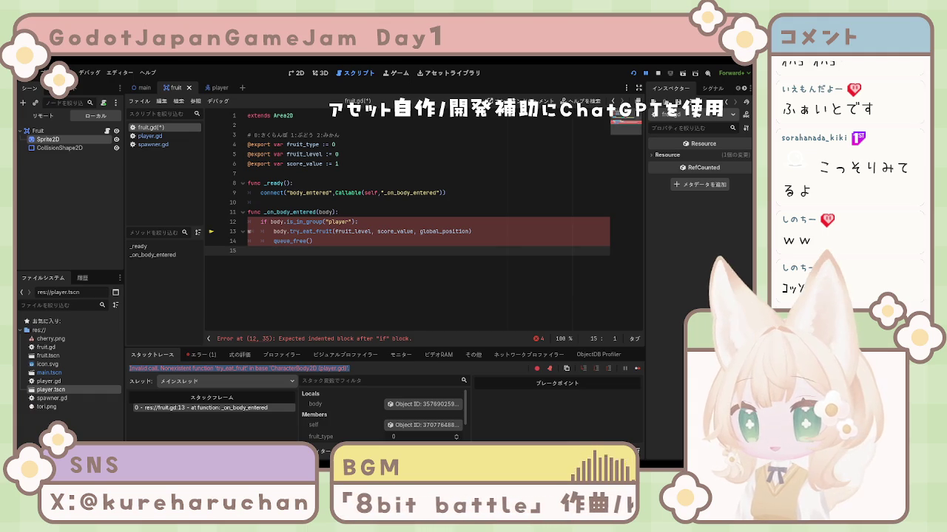
# Prefix line 13 with 'if', indent queue_free() beneath it, and save fruit.gd.
pyautogui.click(303, 231)
pyautogui.write('if')
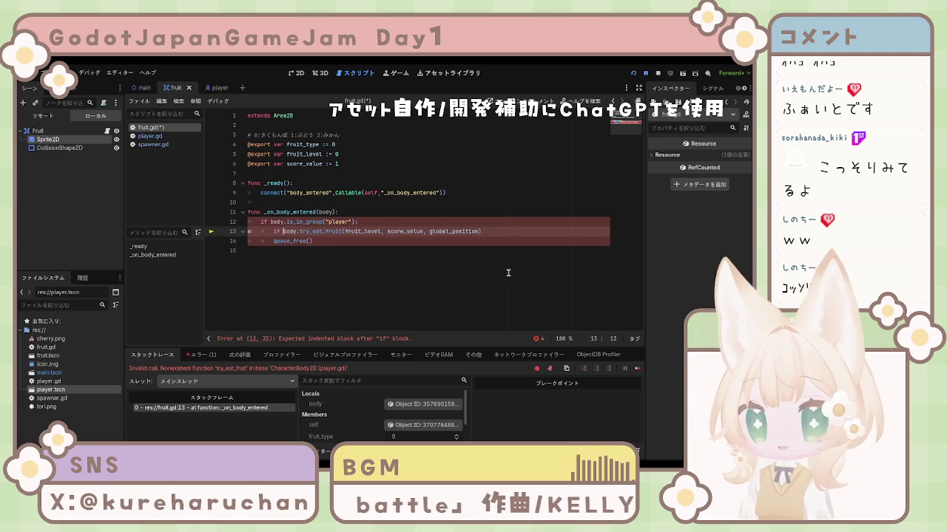
pyautogui.press('Down')
pyautogui.press('Home')
pyautogui.press('Tab')
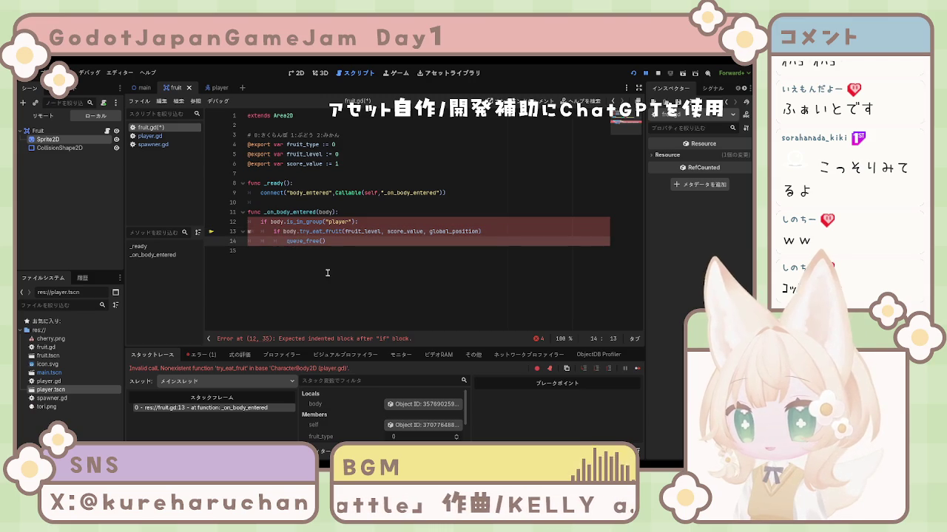
pyautogui.press('Down')
pyautogui.hotkey('ctrl', 's')
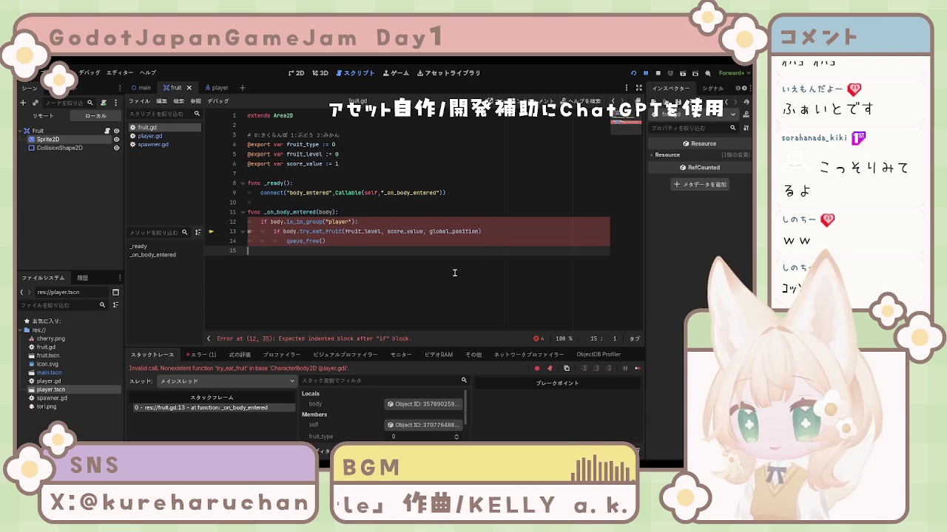
# Append ':' to the if condition, save fruit.gd, and stop the running game.
pyautogui.click(497, 230)
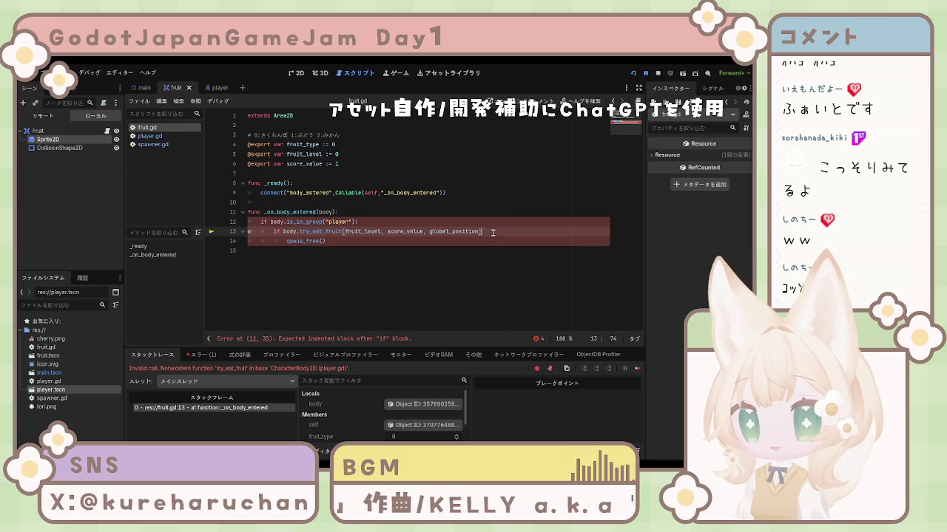
pyautogui.write(':')
pyautogui.click(466, 279)
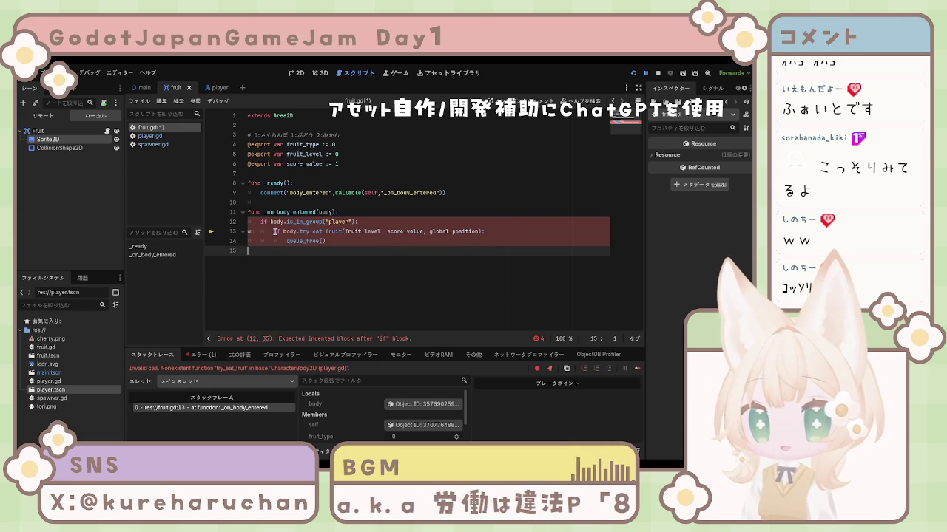
pyautogui.click(369, 224)
pyautogui.hotkey('ctrl', 's')
pyautogui.click(658, 74)
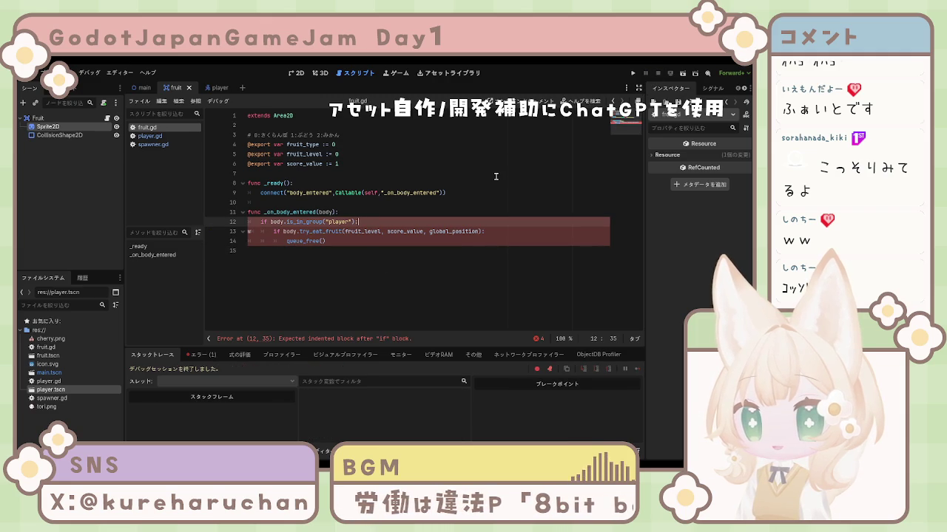
# Run the game, change body.try_eat_fruit to body.eat_fruit on line 13, save, and stop.
pyautogui.click(633, 73)
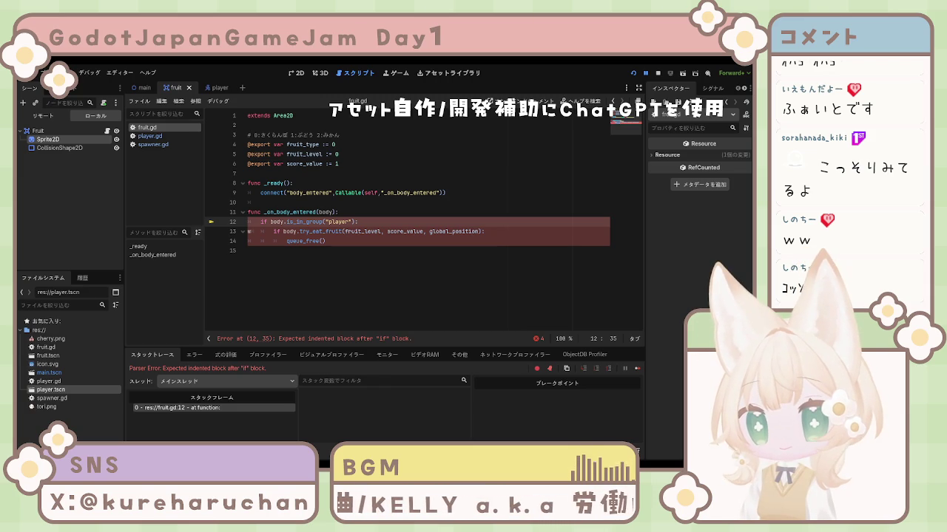
pyautogui.click(312, 232)
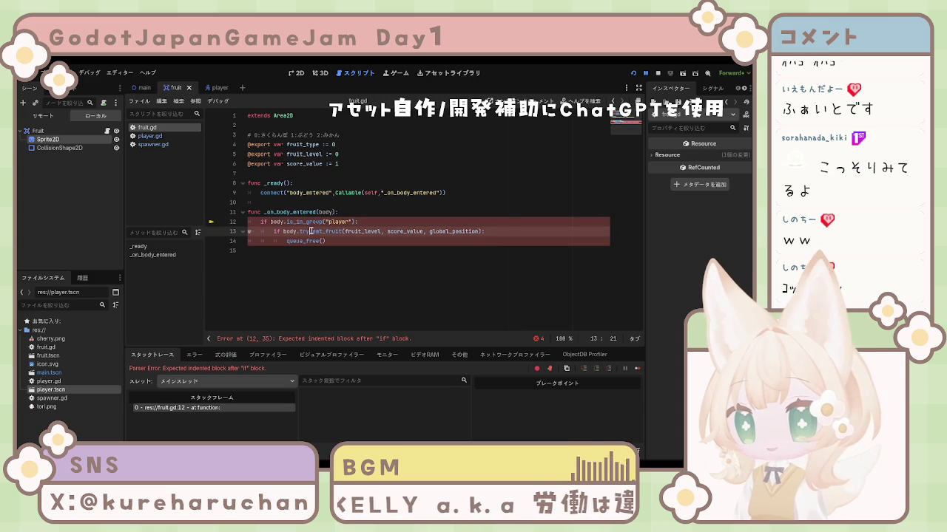
pyautogui.press('BackSpace')
pyautogui.press('BackSpace')
pyautogui.press('BackSpace')
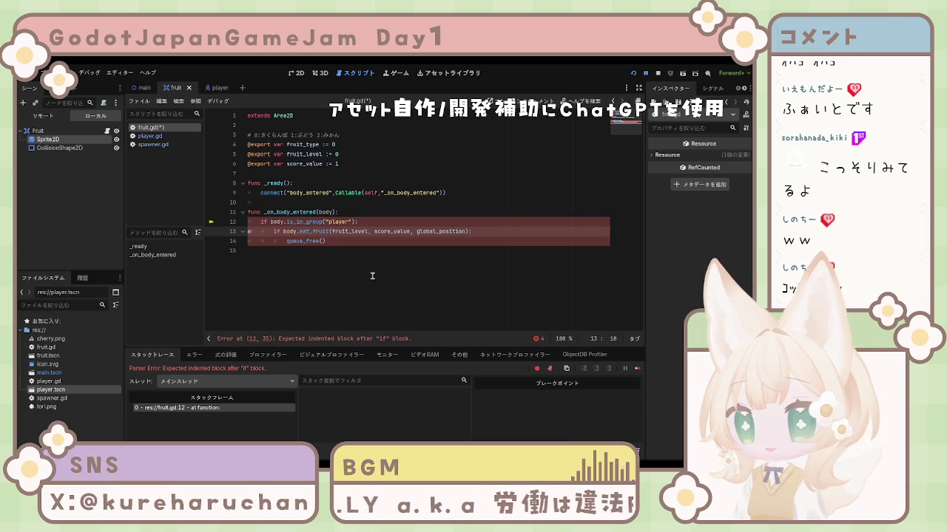
pyautogui.click(372, 275)
pyautogui.hotkey('ctrl', 's')
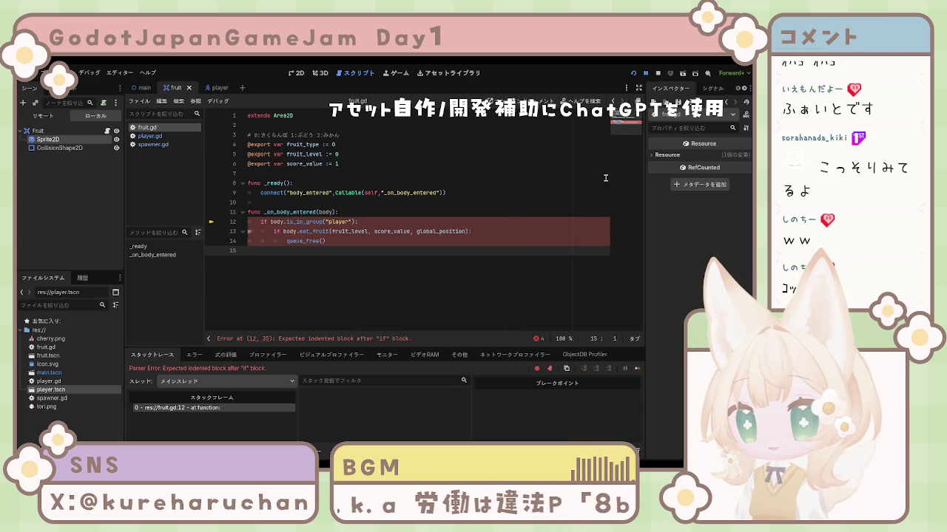
pyautogui.click(663, 74)
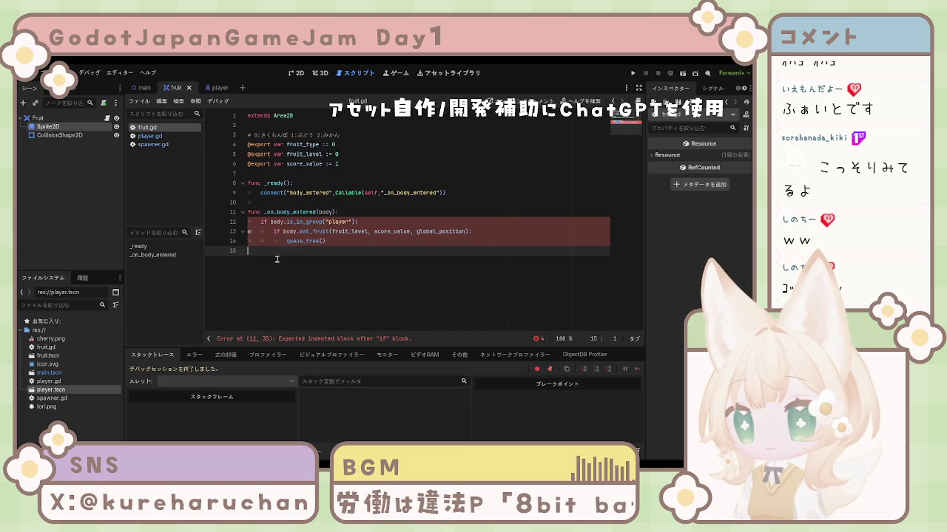
# Look over player.gd, then return to fruit.gd.
pyautogui.click(152, 145)
pyautogui.click(150, 137)
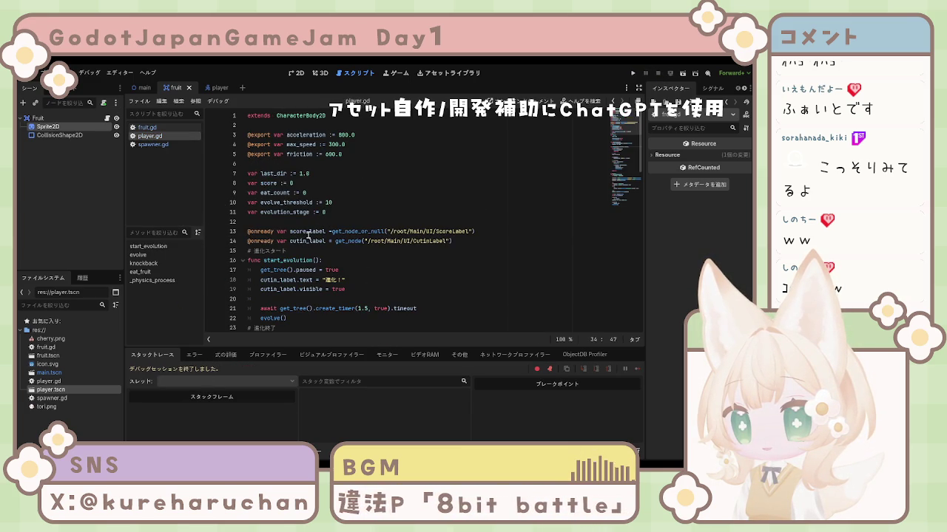
pyautogui.scroll(-6, 307, 235)
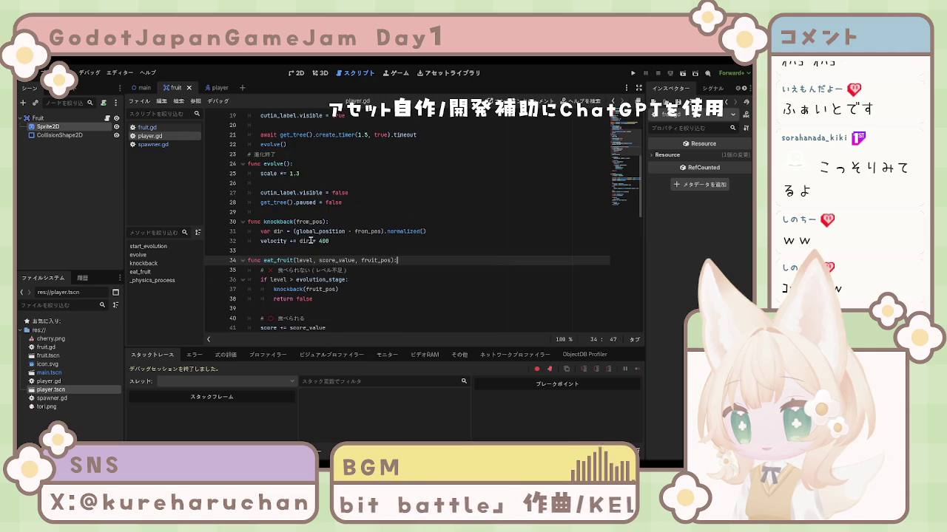
pyautogui.click(147, 127)
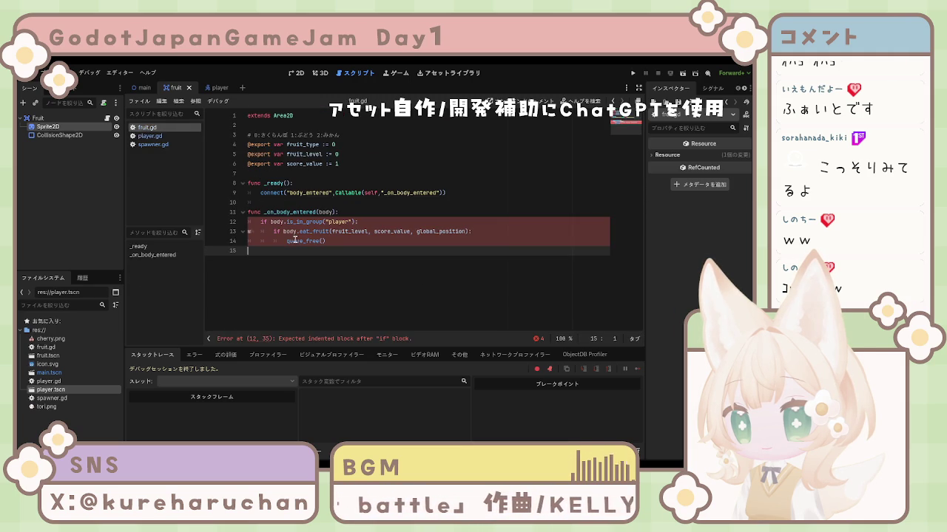
pyautogui.press('Left')
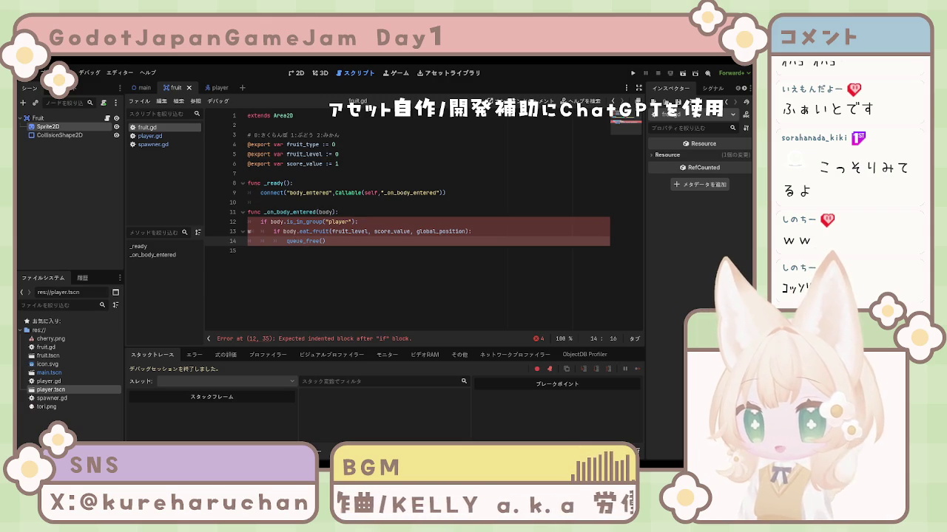
# Re-indent the eat_fruit check and queue_free() on lines 13–14, then save fruit.gd.
pyautogui.click(282, 231)
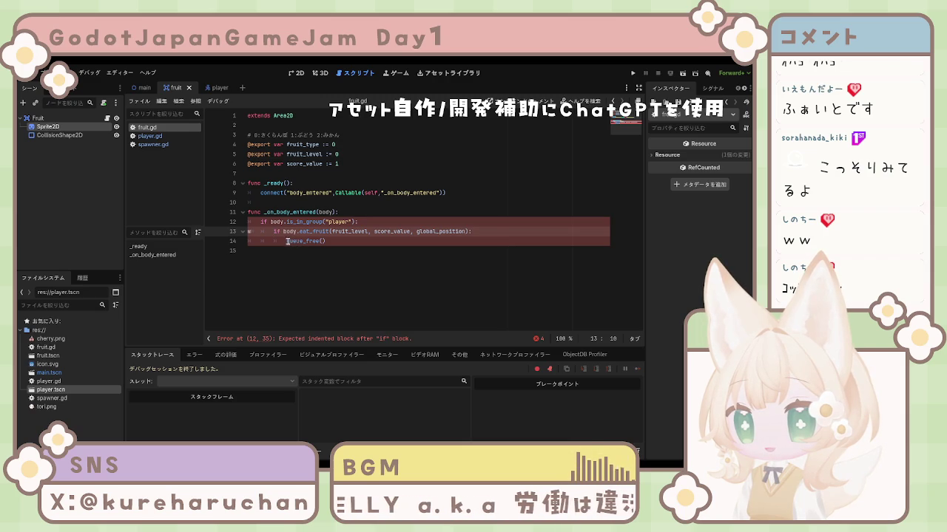
pyautogui.click(290, 242)
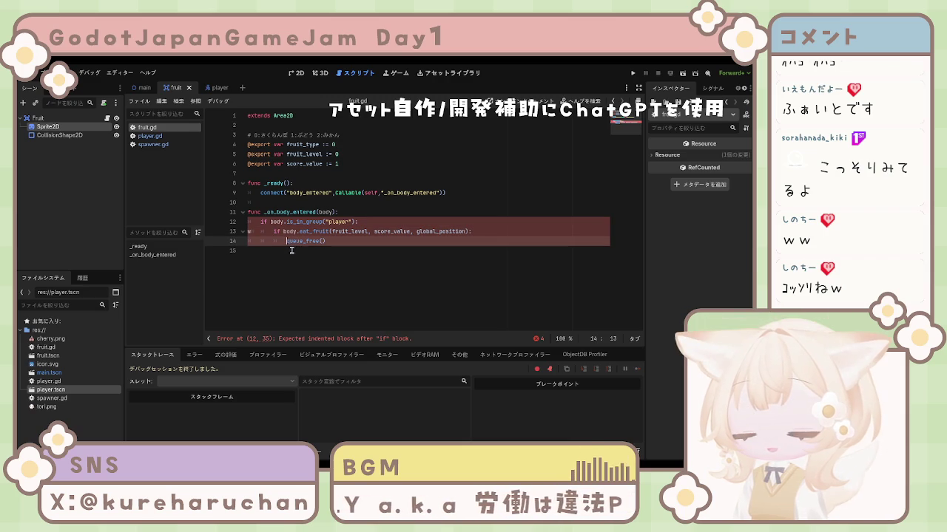
pyautogui.press('BackSpace')
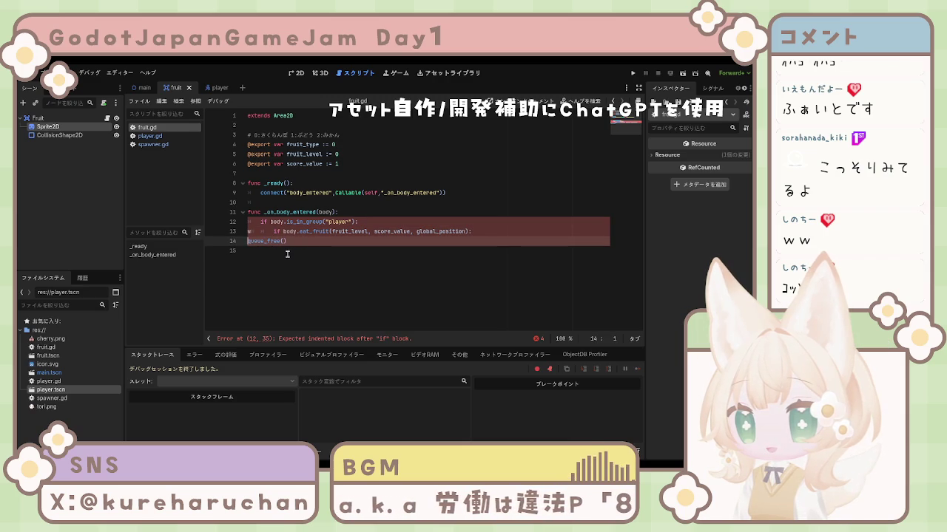
pyautogui.press('Tab')
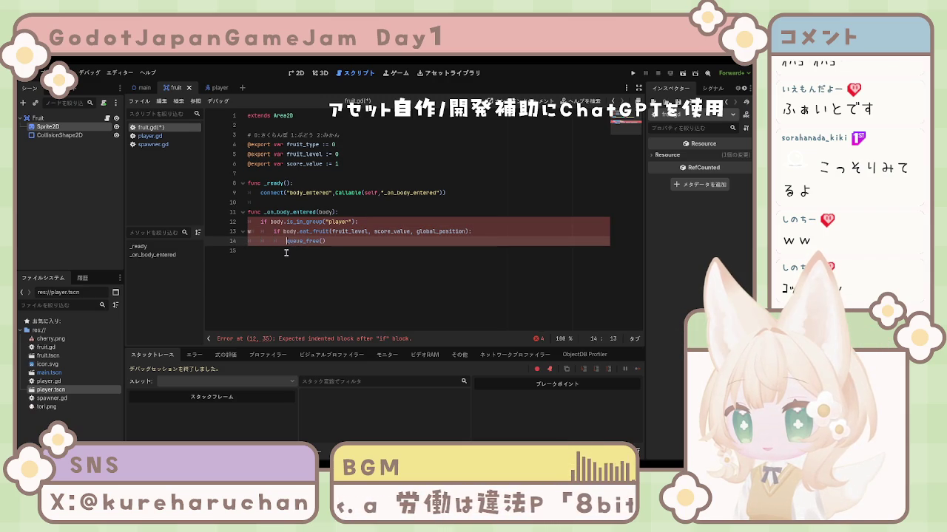
pyautogui.click(281, 232)
pyautogui.hotkey('shift', 'Tab')
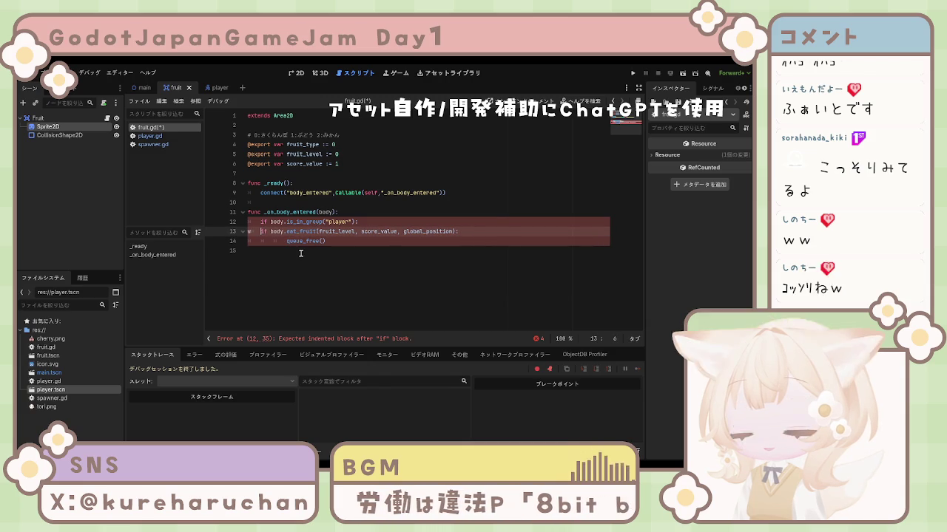
pyautogui.press('Tab')
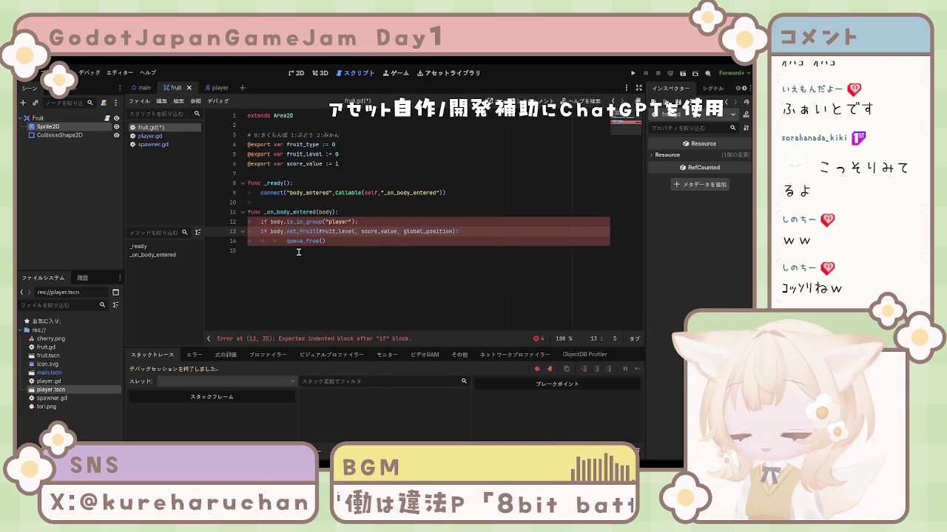
pyautogui.click(282, 265)
pyautogui.hotkey('ctrl', 's')
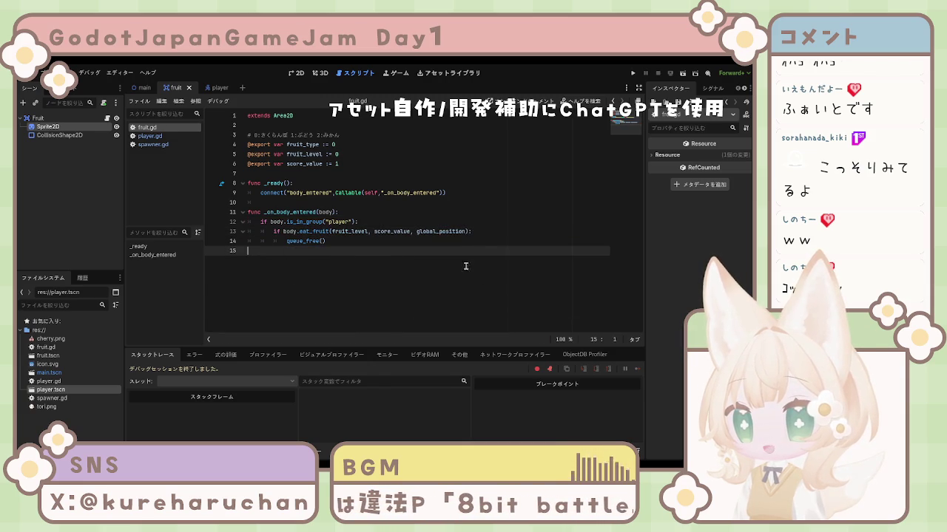
# Run the game with F5 and steer the player with the arrow keys to eat fruits.
pyautogui.press('F5')
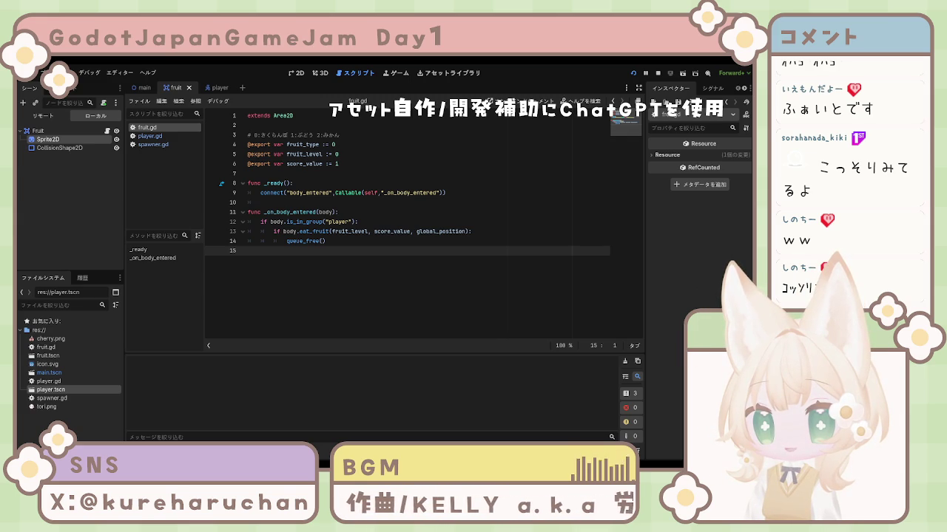
pyautogui.hotkey('alt', 'Tab')
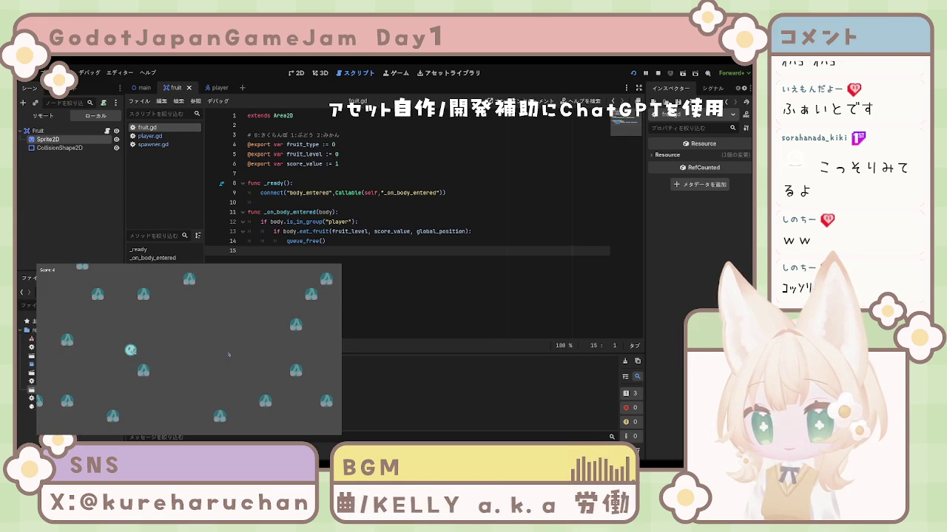
pyautogui.press('Up')
pyautogui.press('Right')
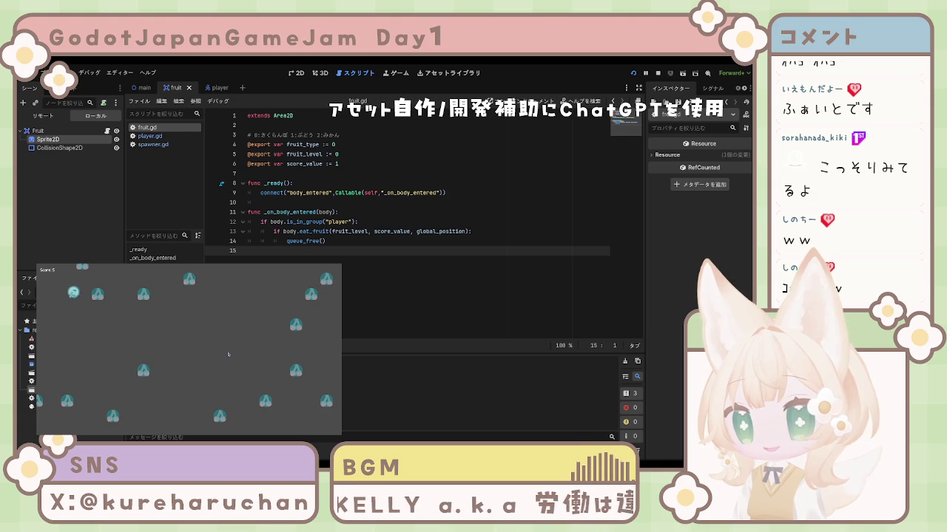
pyautogui.press('Up')
pyautogui.press('Right')
pyautogui.press('Down')
pyautogui.press('Up')
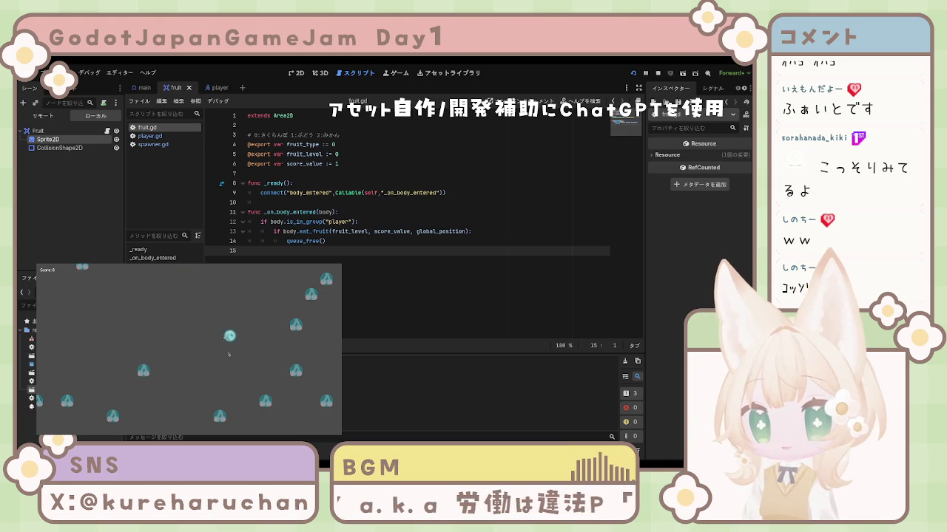
pyautogui.press('Left')
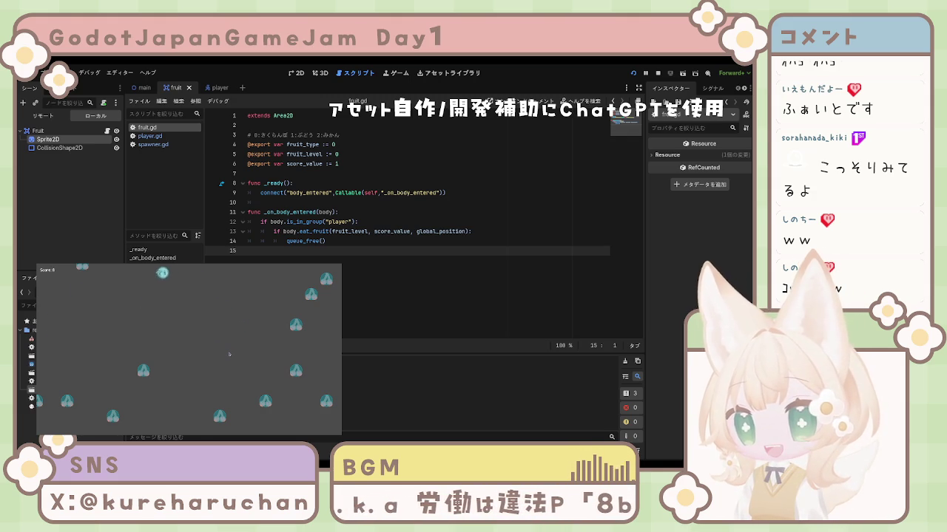
pyautogui.press('Down')
pyautogui.press('Right')
pyautogui.press('Right')
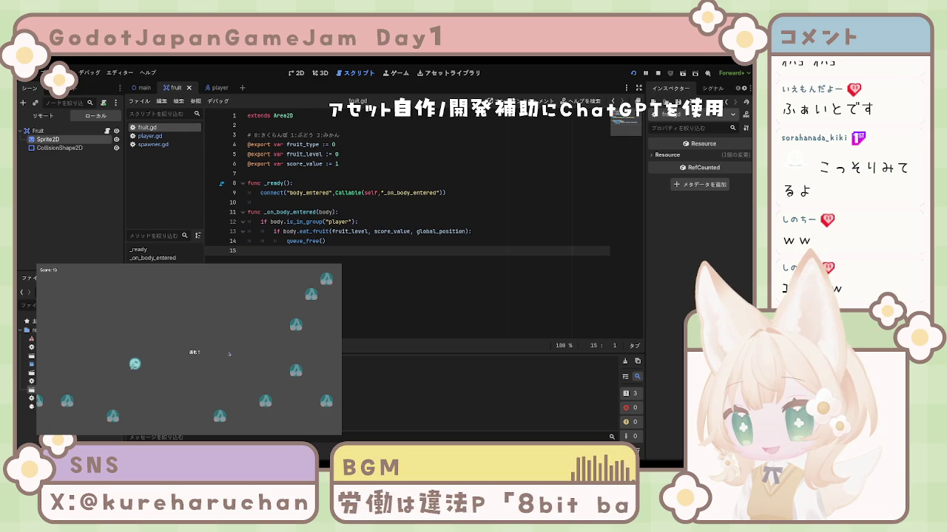
pyautogui.press('Right')
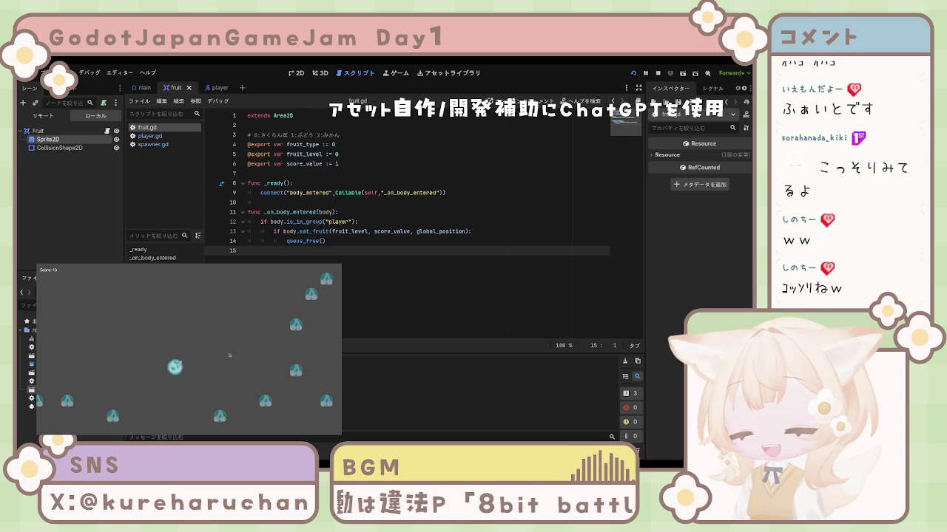
pyautogui.press('Down')
pyautogui.press('Right')
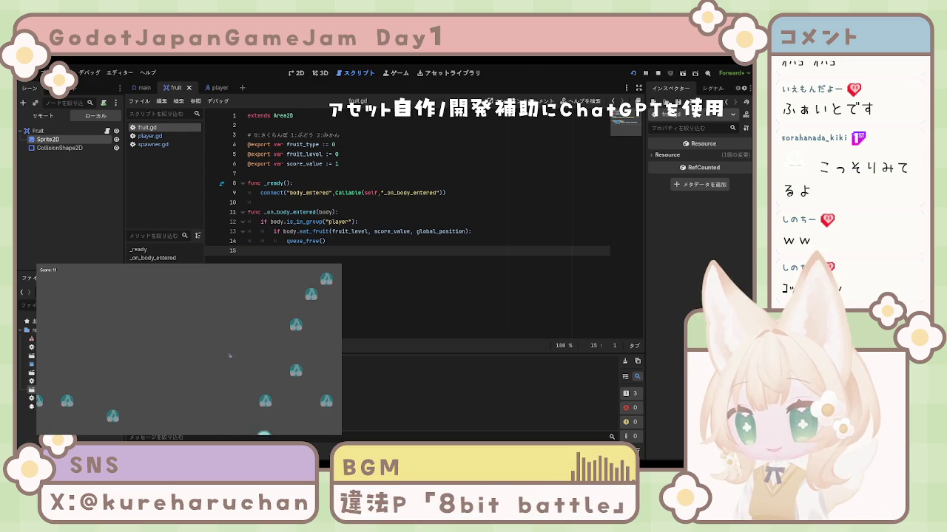
pyautogui.press('Up')
pyautogui.press('Right')
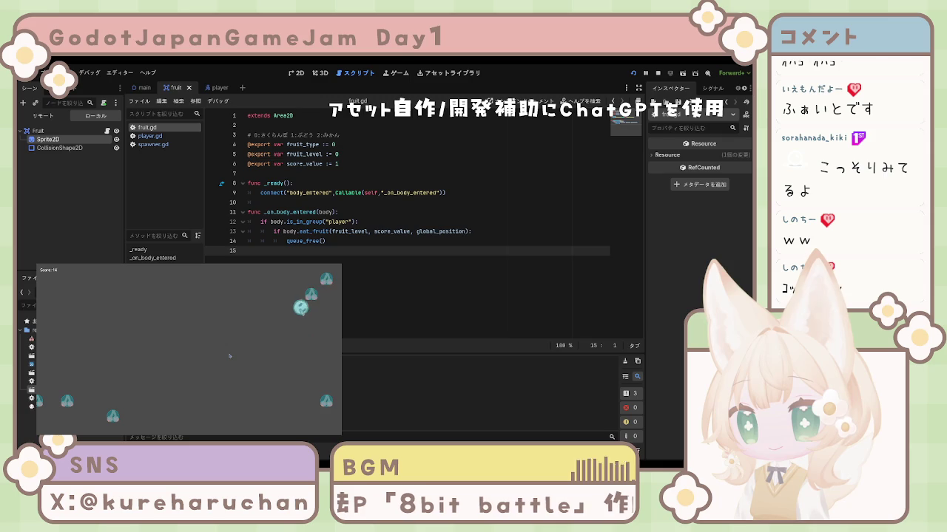
# Keep steering the player to eat the remaining fruit, then stop the game with F8.
pyautogui.press('Down')
pyautogui.press('Left')
pyautogui.press('Down')
pyautogui.press('Left')
pyautogui.press('Left')
pyautogui.press('Down')
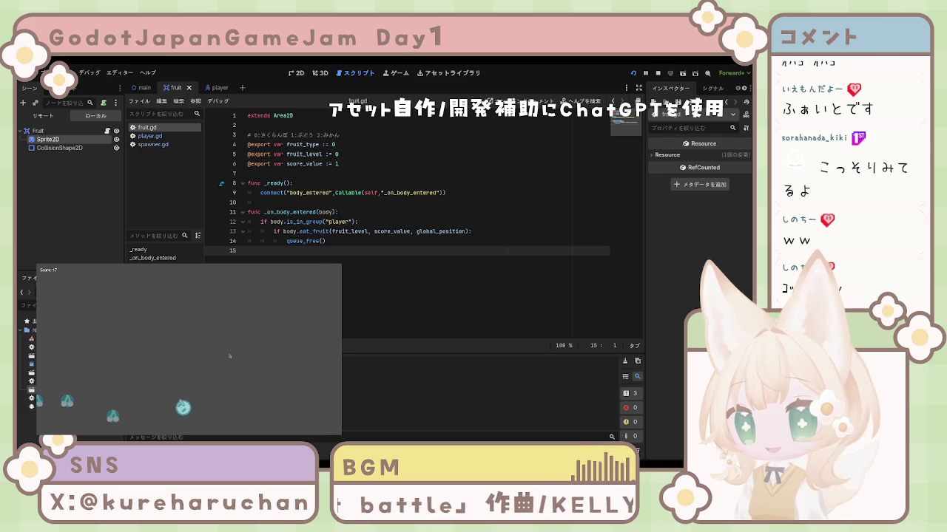
pyautogui.press('Left')
pyautogui.press('Left')
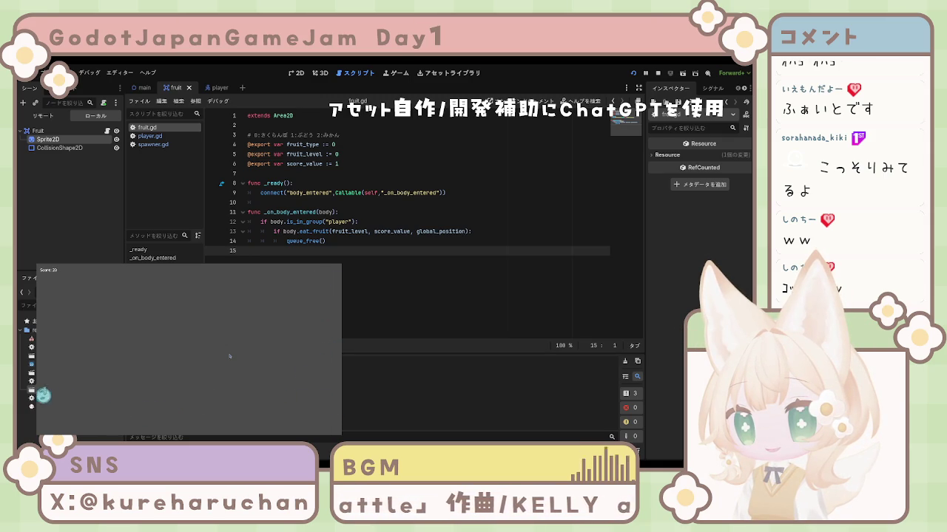
pyautogui.press('Right')
pyautogui.press('Up')
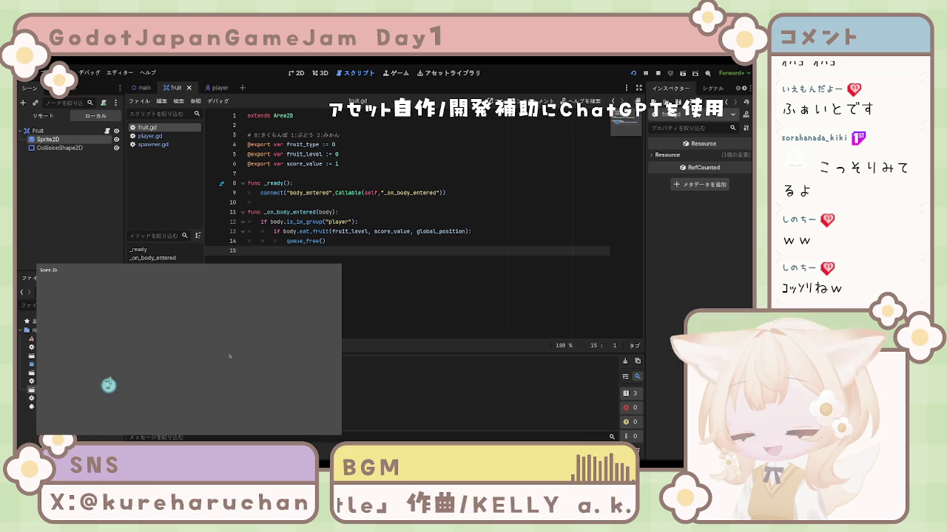
pyautogui.press('Up')
pyautogui.press('Right')
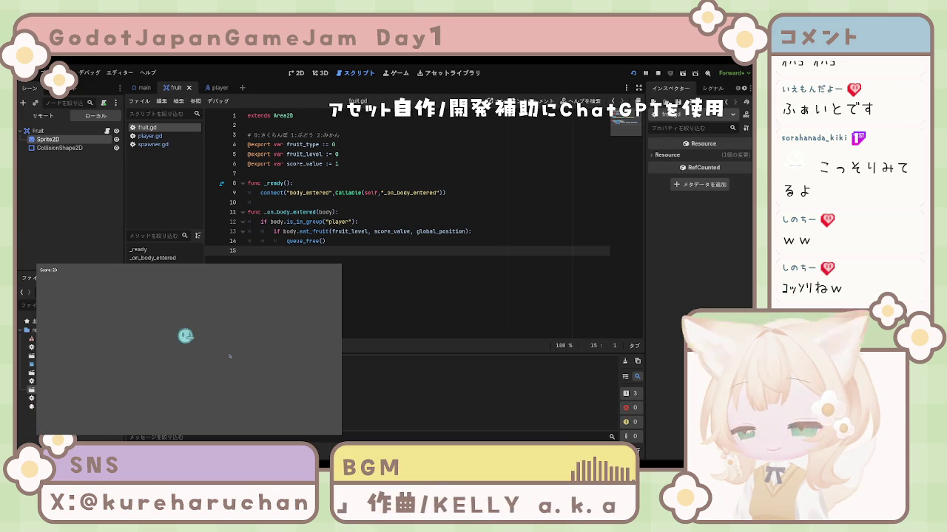
pyautogui.press('Right')
pyautogui.press('Down')
pyautogui.press('Left')
pyautogui.press('Left')
pyautogui.press('Up')
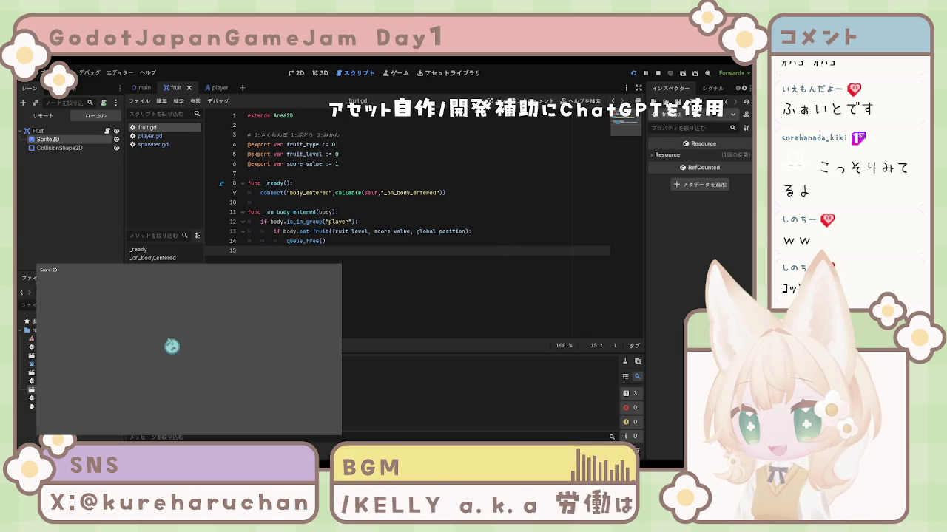
pyautogui.press('Down')
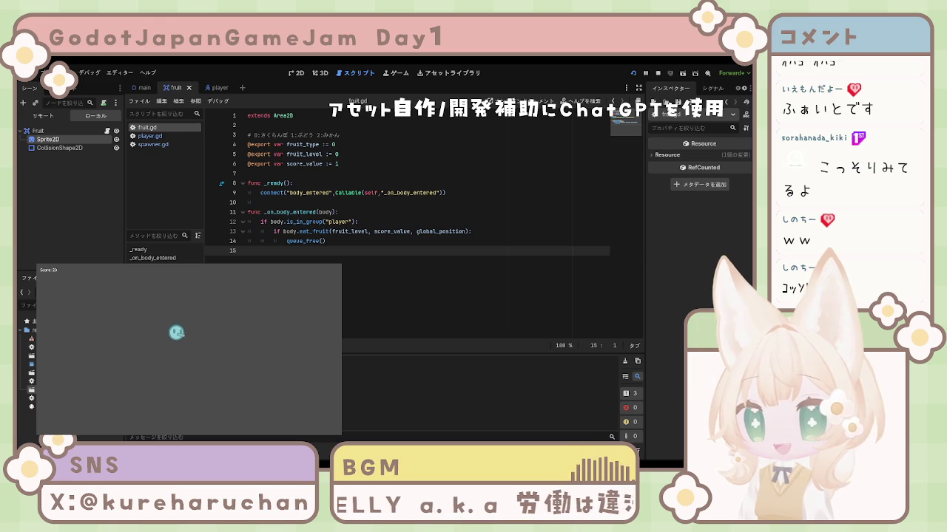
pyautogui.press('F8')
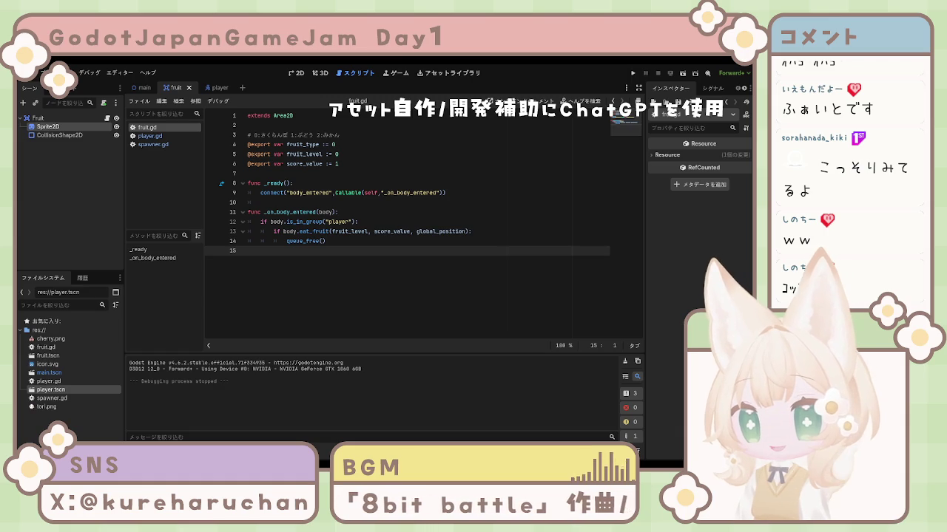
# Place the caret on the empty line below queue_free and run the project again.
pyautogui.click(375, 244)
pyautogui.click(373, 248)
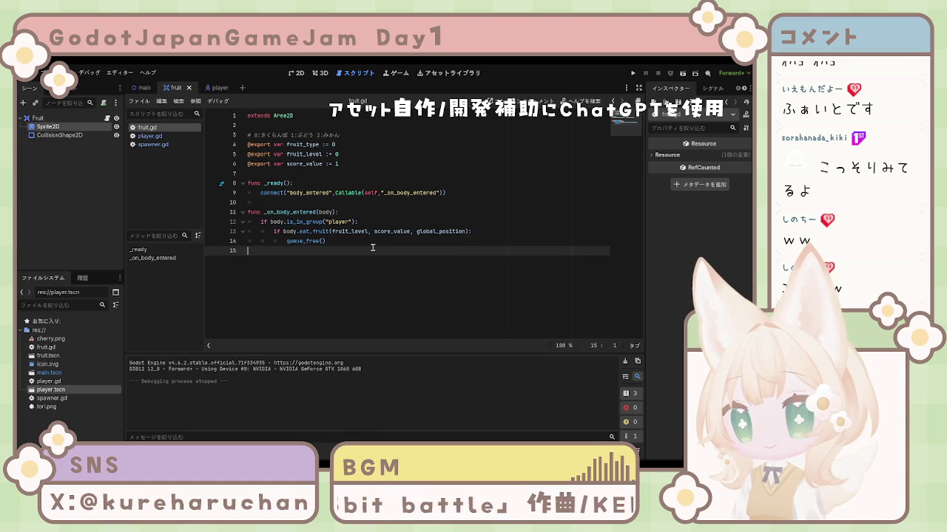
pyautogui.click(633, 74)
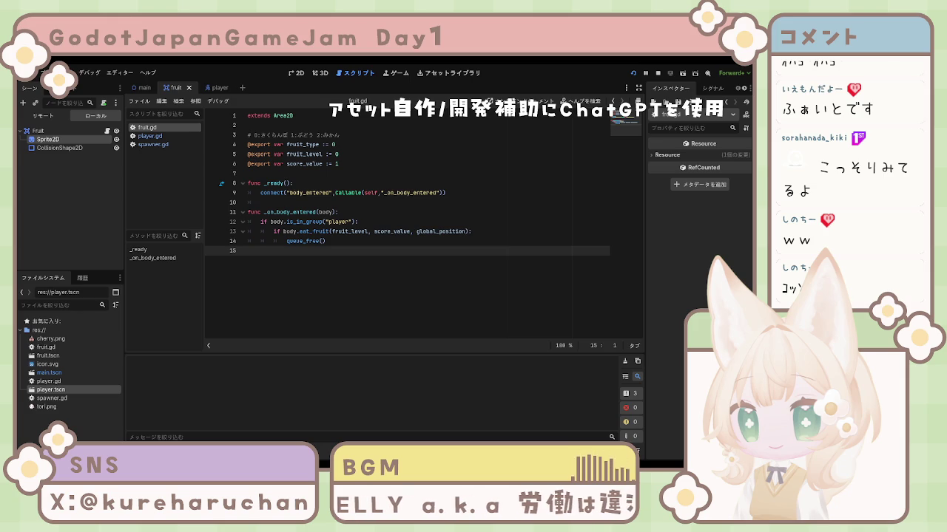
# Bring the running game forward and steer the ball onto the first nearby cherries.
pyautogui.press('F5')
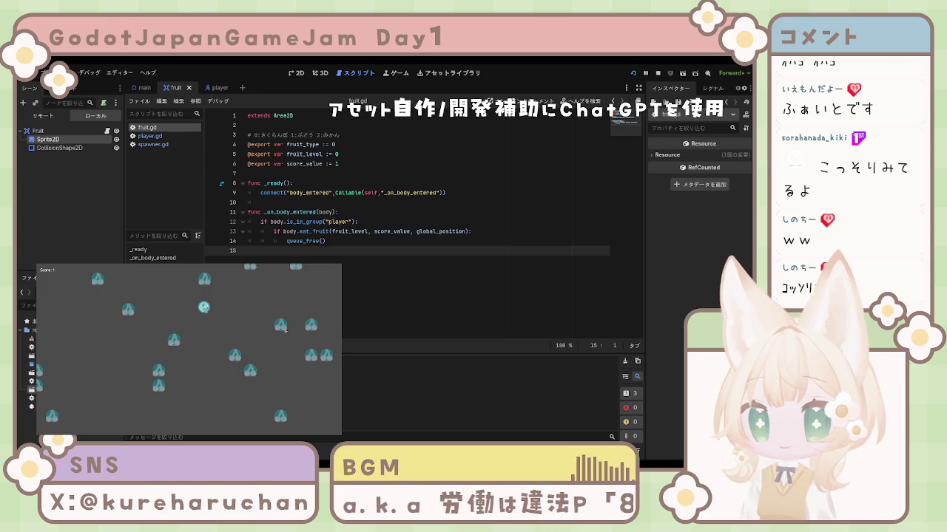
pyautogui.press('Down')
pyautogui.press('Left')
pyautogui.press('Up')
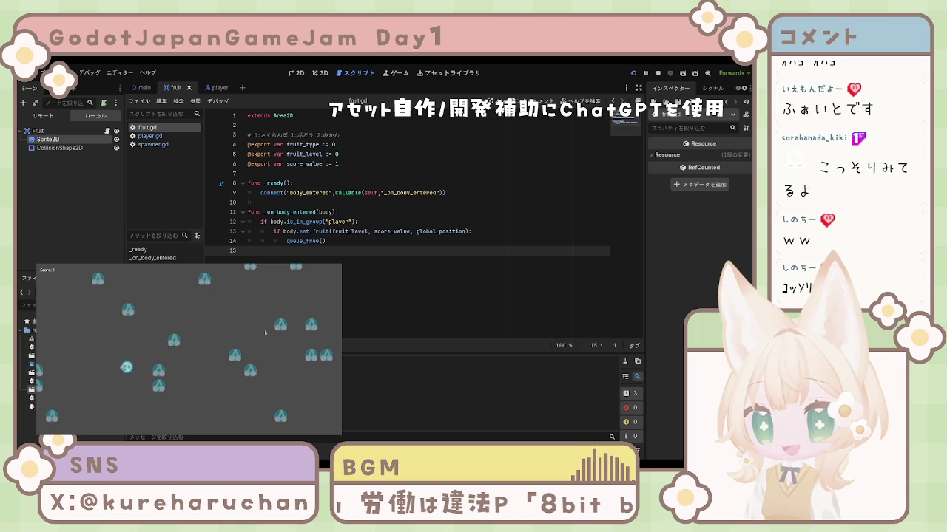
pyautogui.press('Right')
pyautogui.press('Down')
pyautogui.press('Left')
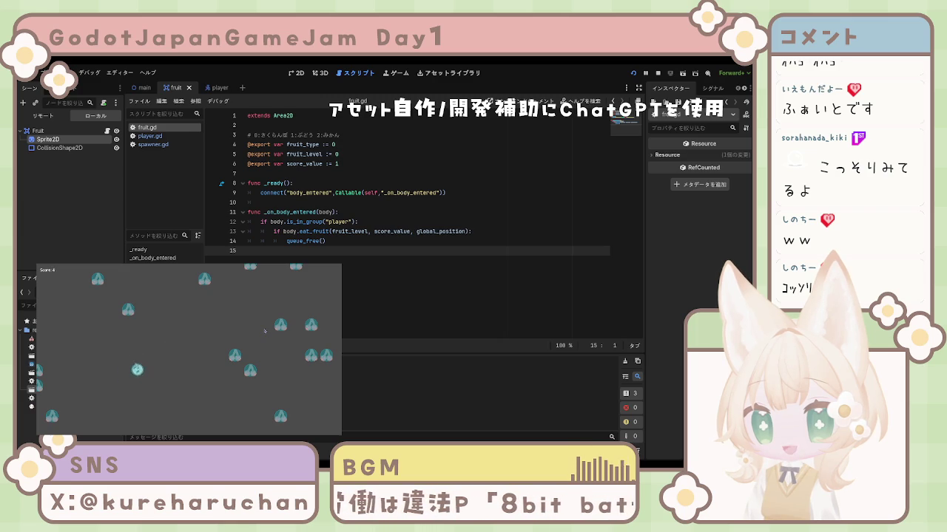
pyautogui.press('Up')
pyautogui.press('Right')
pyautogui.press('Left')
pyautogui.press('Down')
pyautogui.press('Down')
pyautogui.press('Right')
# Eat the left-edge cherries and the remaining cluster, pushing the score up to 17.
pyautogui.press('Left')
pyautogui.press('Up')
pyautogui.press('Right')
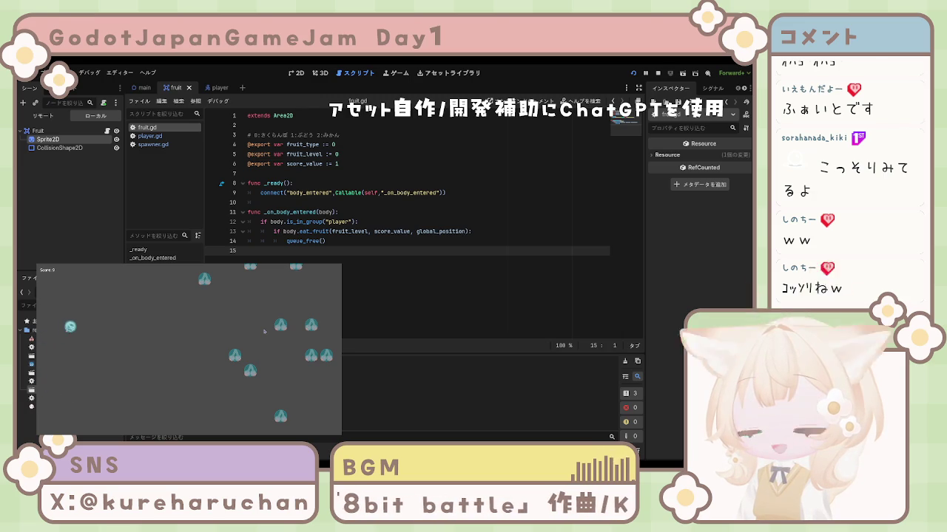
pyautogui.press('Right')
pyautogui.press('Up')
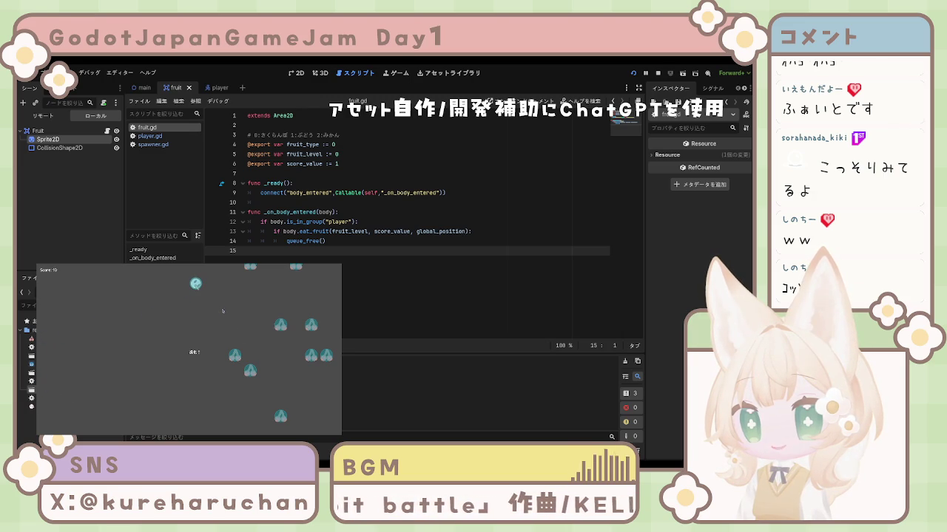
pyautogui.press('Up')
pyautogui.press('Right')
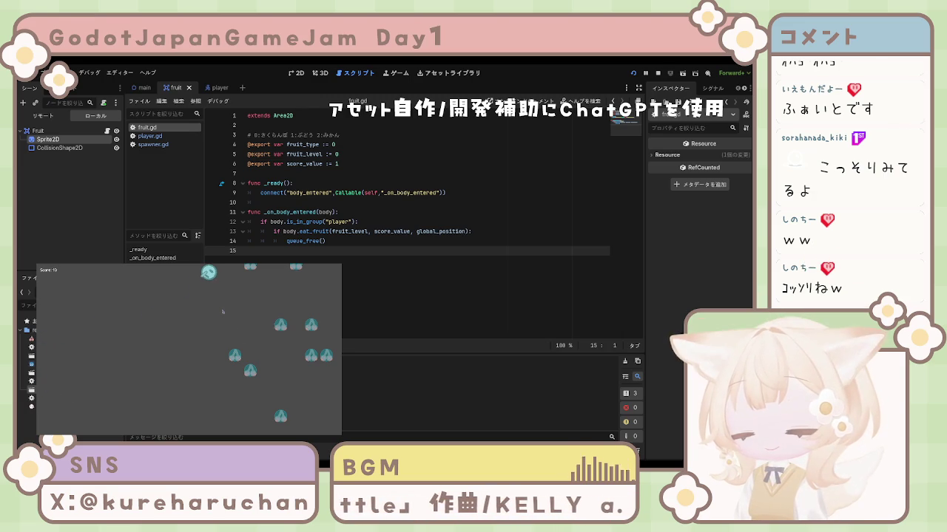
pyautogui.press('Down')
pyautogui.press('Right')
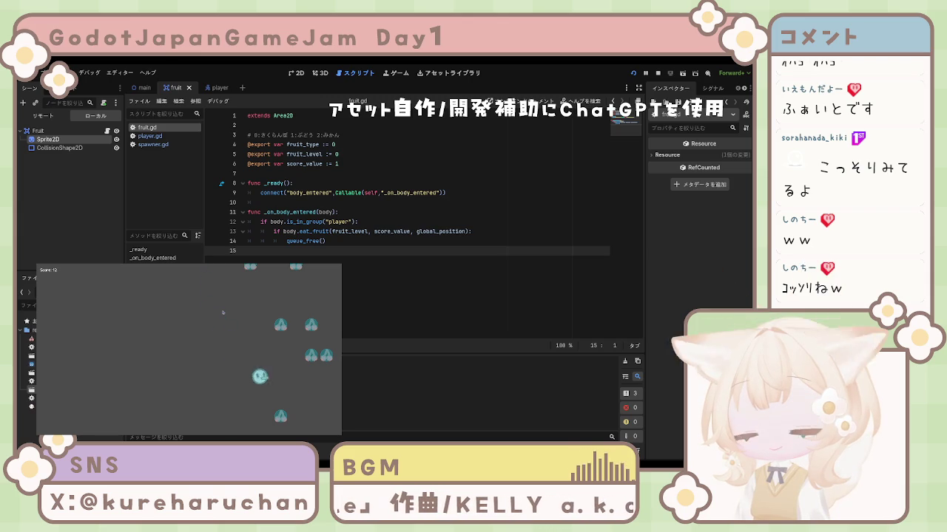
pyautogui.press('Up')
pyautogui.press('Left')
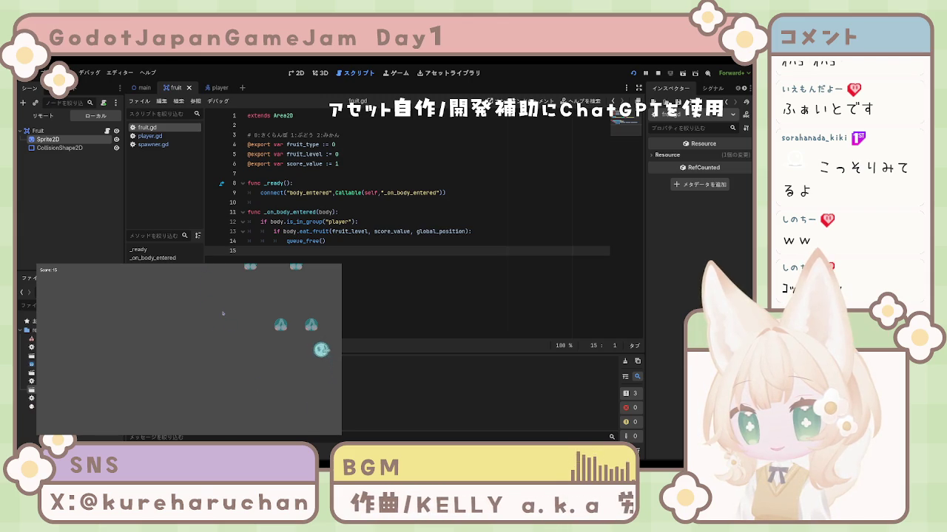
pyautogui.press('Up')
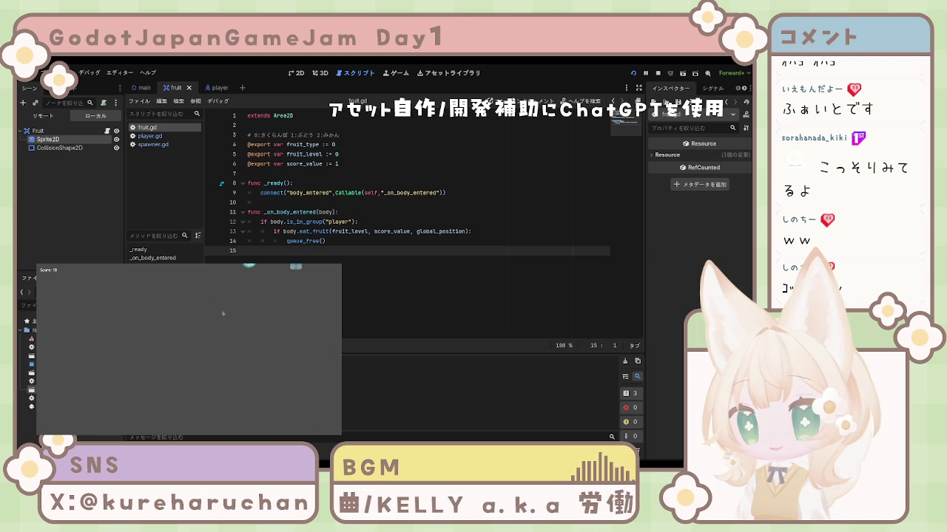
# Drive the ball around the cleared play field in every direction to test movement.
pyautogui.press('Down')
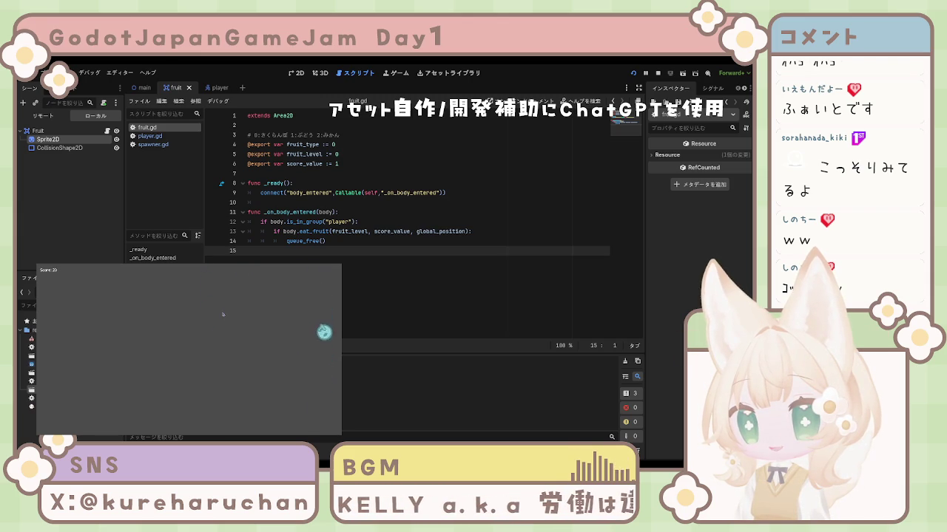
pyautogui.press('Left')
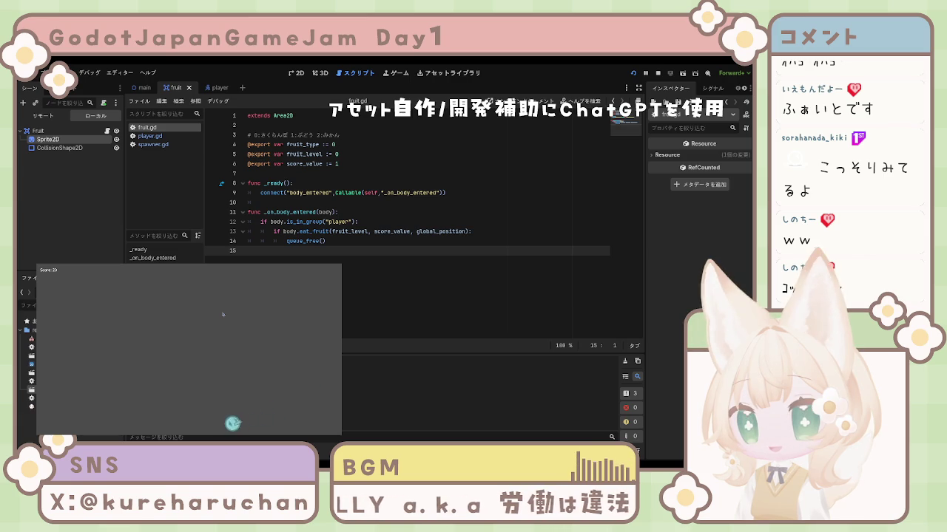
pyautogui.press('Up')
pyautogui.press('Right')
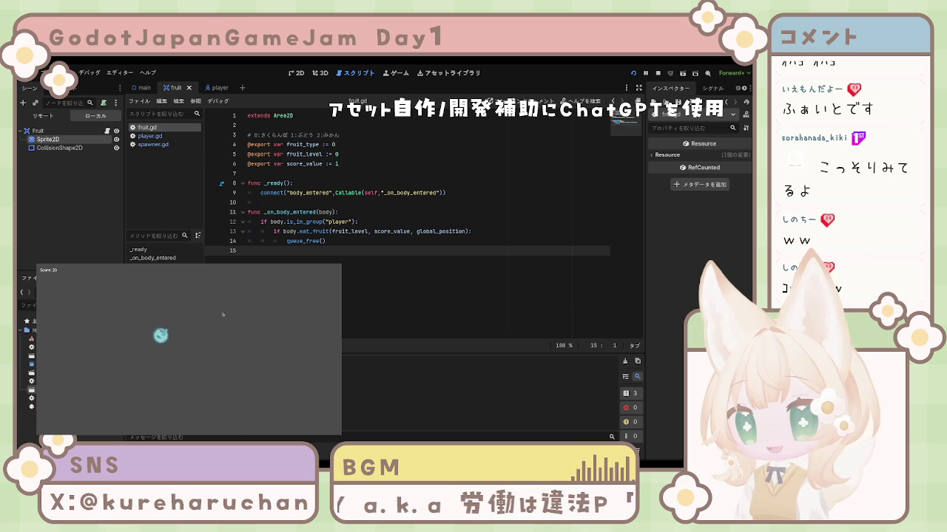
pyautogui.press('Down')
pyautogui.press('Left')
pyautogui.press('Up')
pyautogui.press('Right')
pyautogui.press('Down')
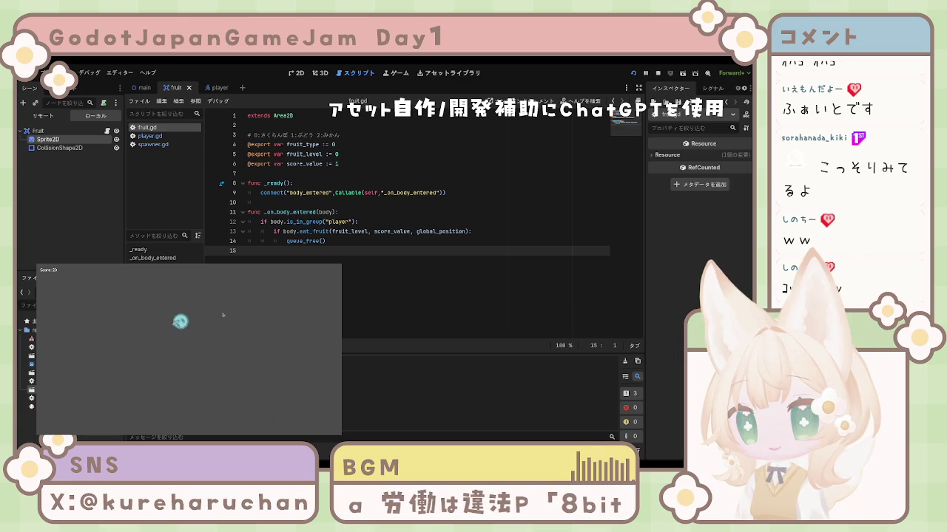
pyautogui.press('Left')
pyautogui.press('Right')
pyautogui.press('Up')
pyautogui.press('Left')
pyautogui.press('Right')
pyautogui.press('Down')
pyautogui.press('Up')
pyautogui.press('Right')
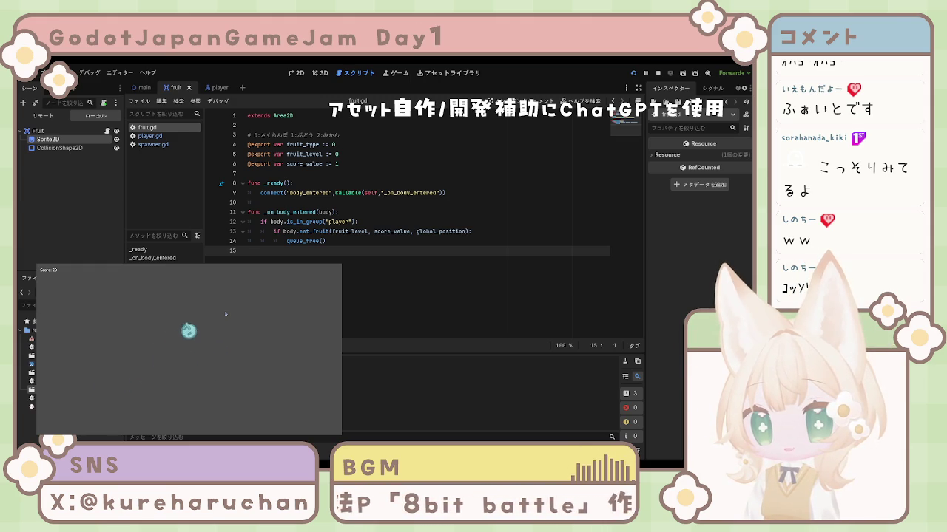
pyautogui.press('Left')
pyautogui.press('Down')
pyautogui.press('Right')
pyautogui.press('Left')
pyautogui.press('Up')
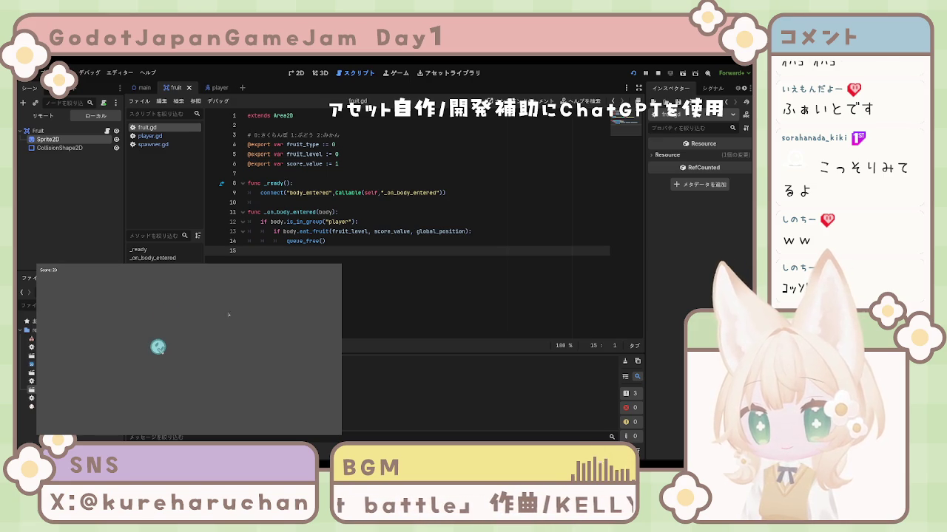
pyautogui.press('Right')
pyautogui.press('Up')
pyautogui.press('Down')
pyautogui.press('Left')
pyautogui.press('Up')
pyautogui.press('Right')
pyautogui.press('Right')
pyautogui.press('Down')
pyautogui.press('Left')
pyautogui.press('Up')
pyautogui.press('Right')
pyautogui.press('Down')
pyautogui.press('Left')
pyautogui.press('Left')
pyautogui.press('Right')
pyautogui.press('Right')
pyautogui.press('Up')
pyautogui.press('Down')
pyautogui.press('Left')
pyautogui.press('Up')
pyautogui.press('Right')
pyautogui.press('Right')
pyautogui.press('Down')
pyautogui.press('Left')
pyautogui.press('Up')
pyautogui.press('Right')
pyautogui.press('Down')
pyautogui.press('Left')
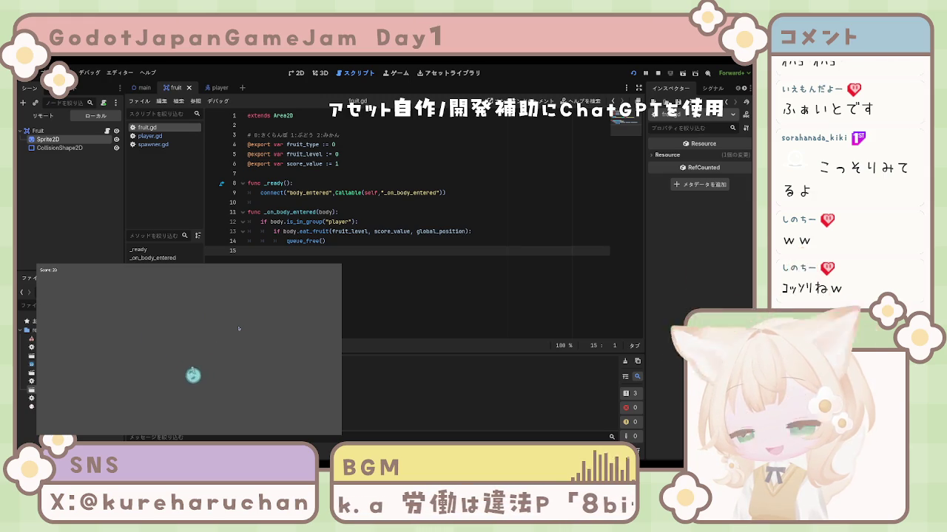
pyautogui.press('Up')
pyautogui.press('Right')
pyautogui.press('Down')
pyautogui.press('Left')
pyautogui.press('Up')
pyautogui.press('Right')
pyautogui.press('Down')
pyautogui.press('Left')
pyautogui.press('Up')
pyautogui.press('Right')
pyautogui.press('Left')
pyautogui.press('Up')
pyautogui.press('Right')
pyautogui.press('Down')
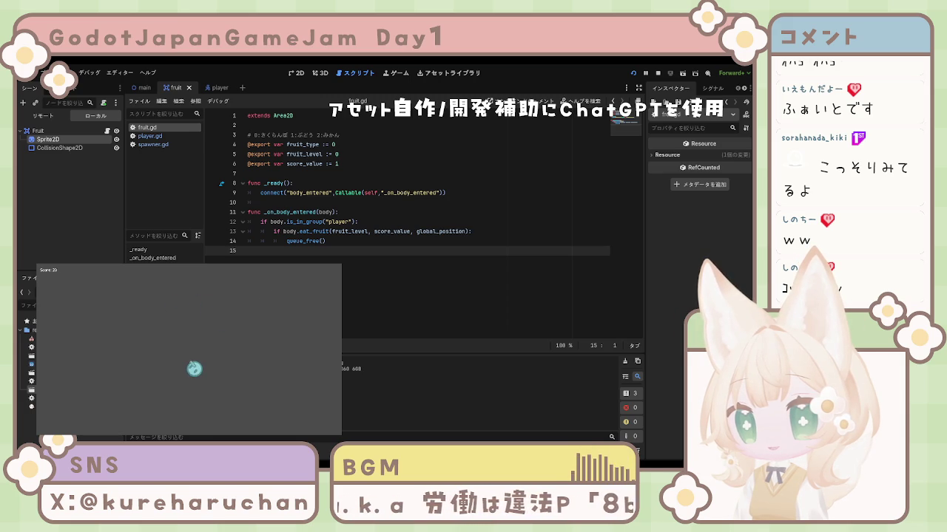
# Stop the game with F8 and place the cursor on empty line 15 of fruit.gd.
pyautogui.press('F8')
pyautogui.click(381, 241)
pyautogui.click(321, 272)
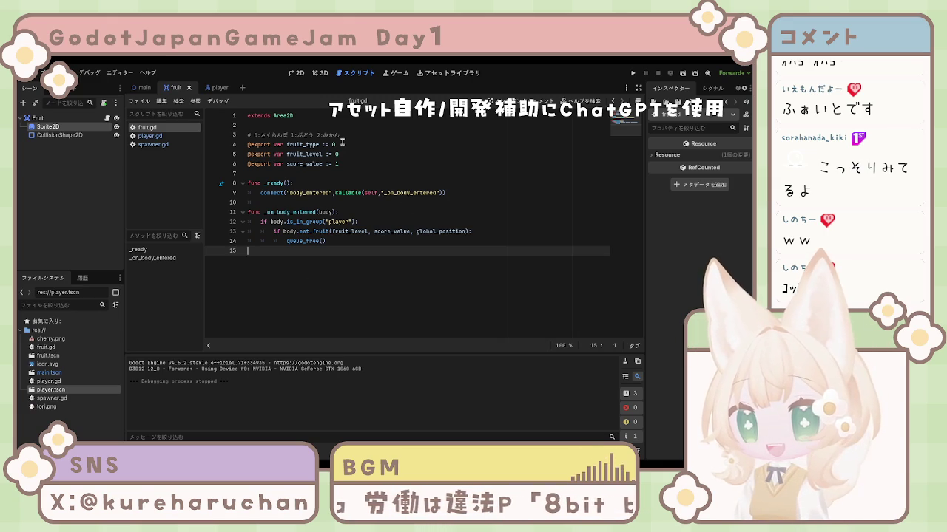
# Check the 2D and 3D workspaces, return to the Script editor, and open the player and fruit scenes.
pyautogui.click(297, 74)
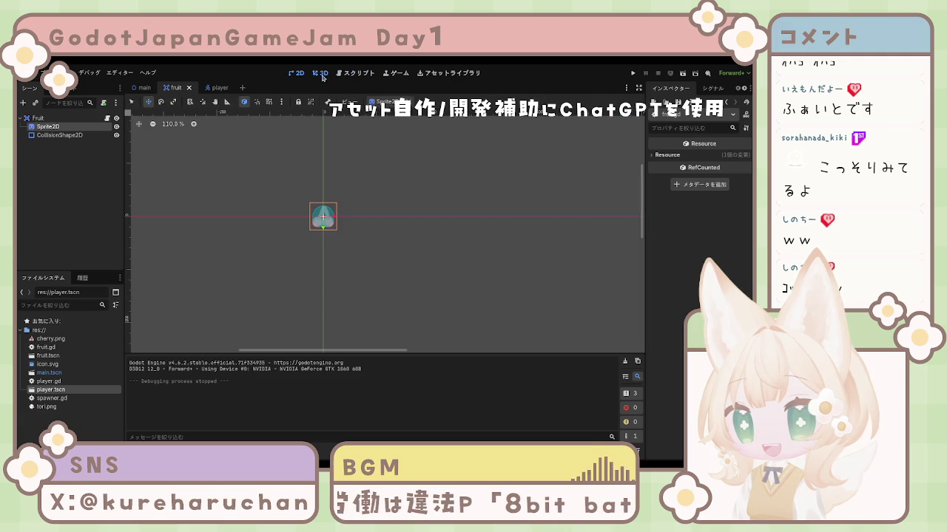
pyautogui.click(321, 74)
pyautogui.click(348, 76)
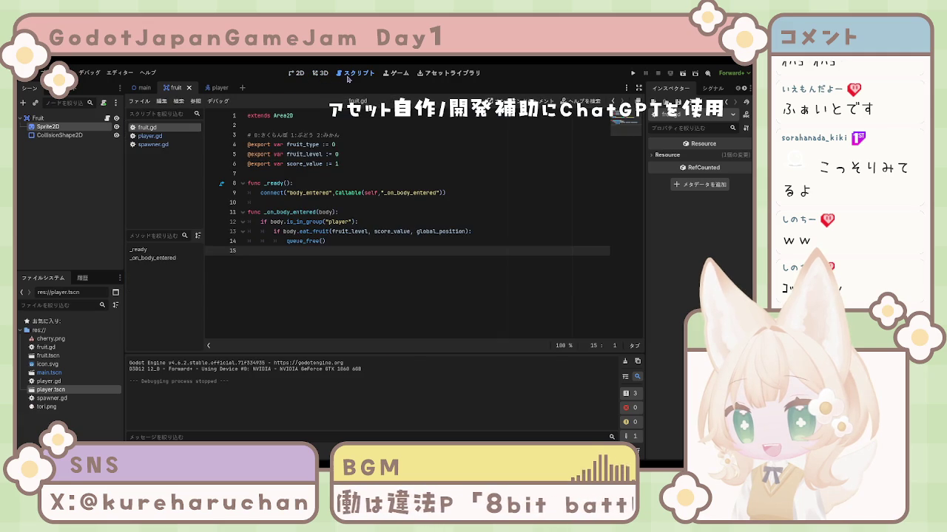
pyautogui.click(209, 87)
pyautogui.click(175, 87)
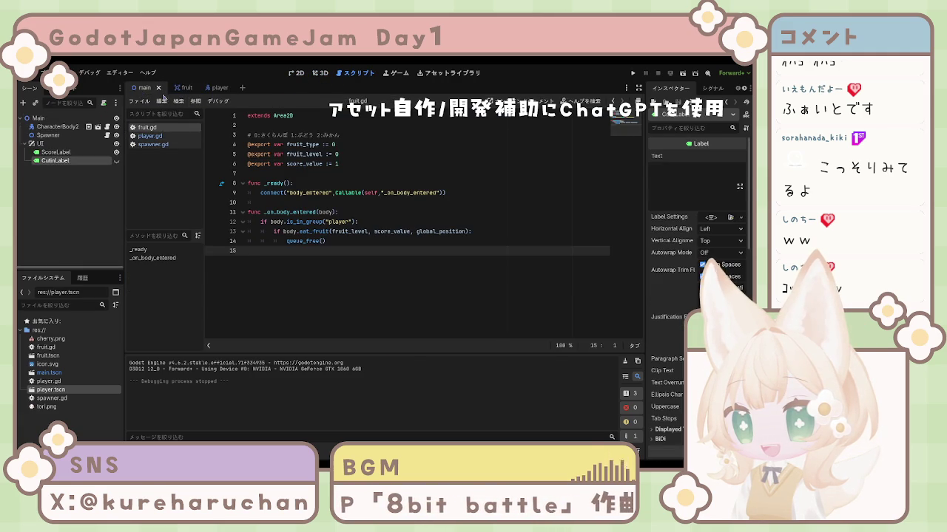
# Cycle through the fruit, player and main scene tabs, ending on the main scene.
pyautogui.hotkey('ctrl', 'Tab')
pyautogui.hotkey('ctrl', 'Tab')
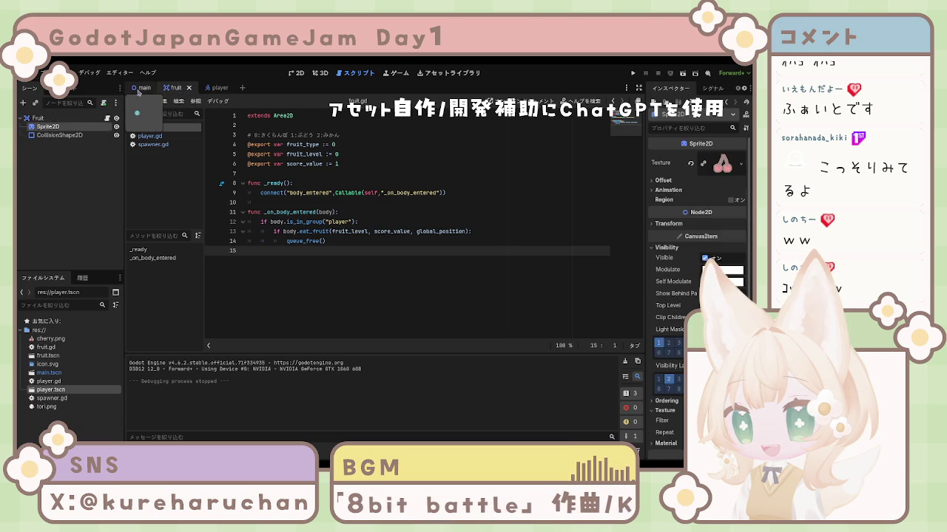
pyautogui.click(177, 87)
pyautogui.click(213, 88)
pyautogui.click(181, 89)
pyautogui.click(139, 88)
pyautogui.click(207, 89)
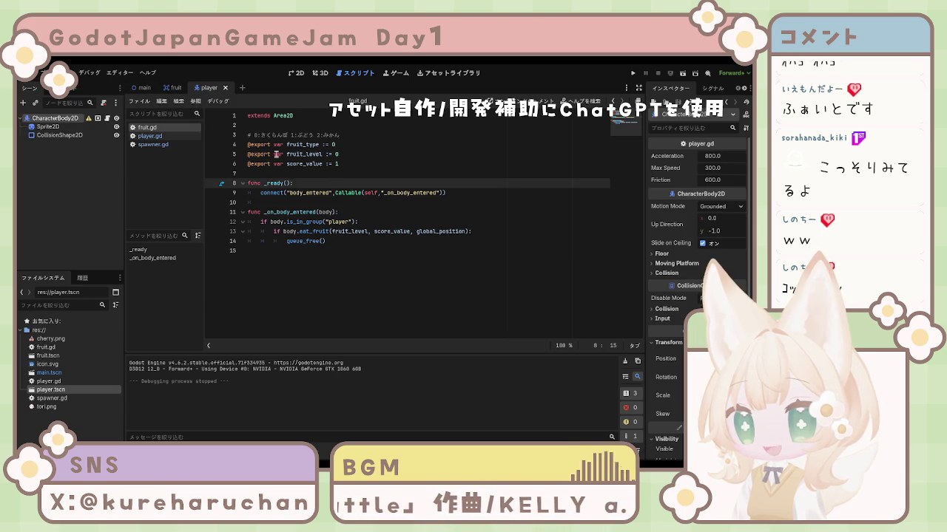
pyautogui.click(276, 154)
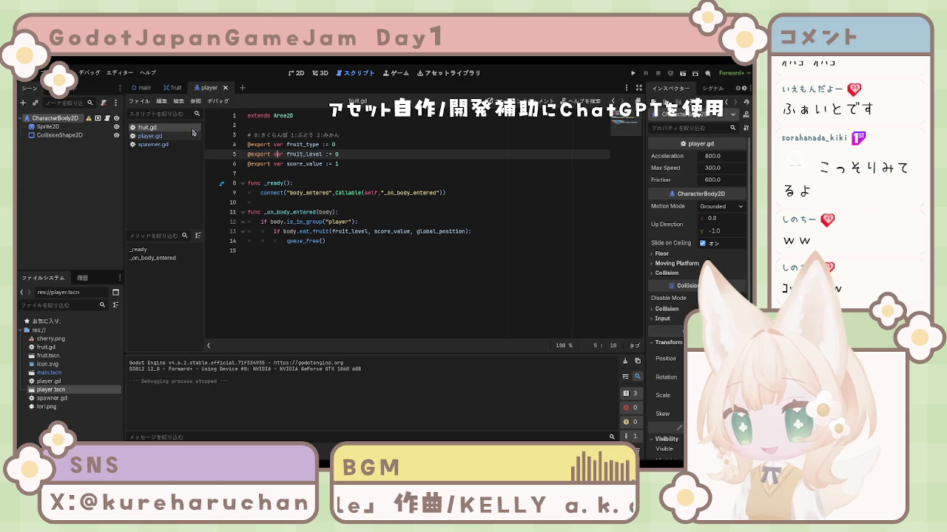
pyautogui.click(142, 88)
pyautogui.click(370, 274)
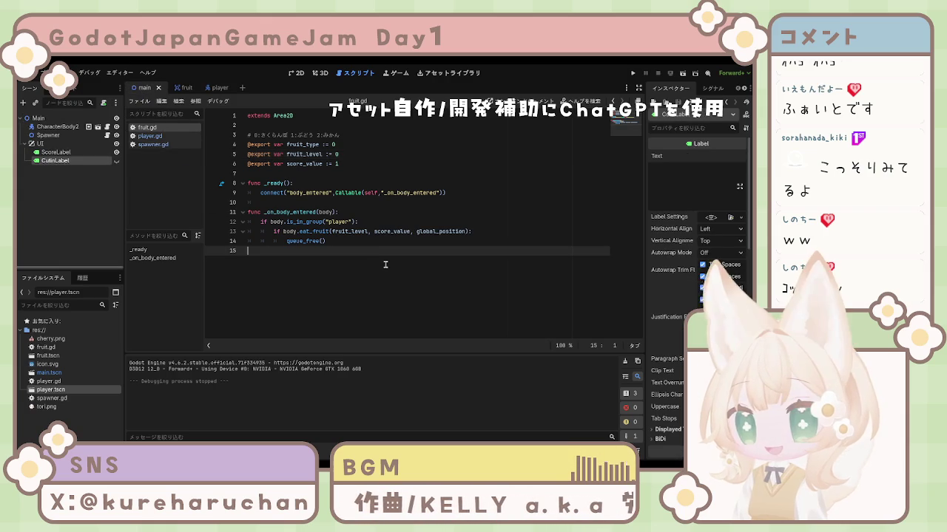